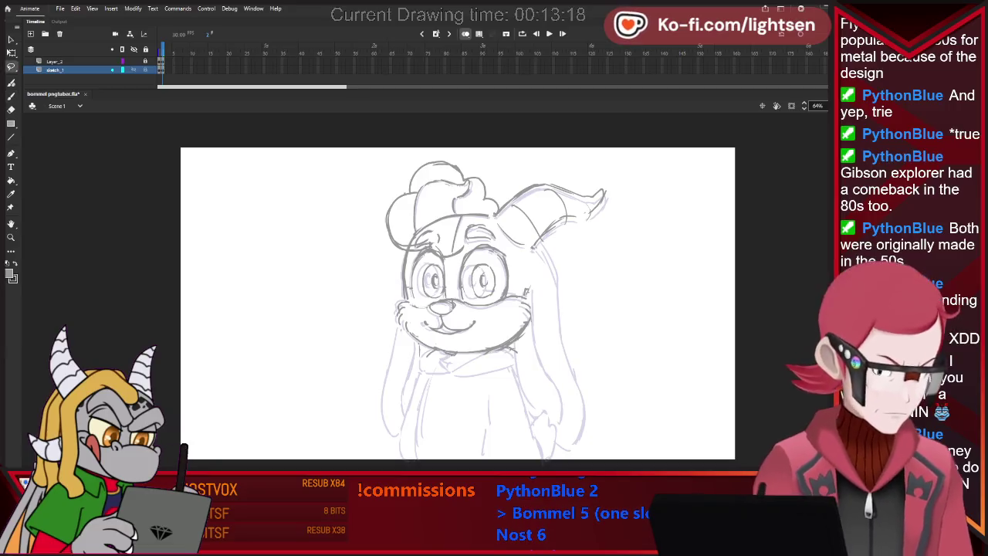
# - Select the right ear's old dark strokes on sketch_1 and delete them
pyautogui.press('l')
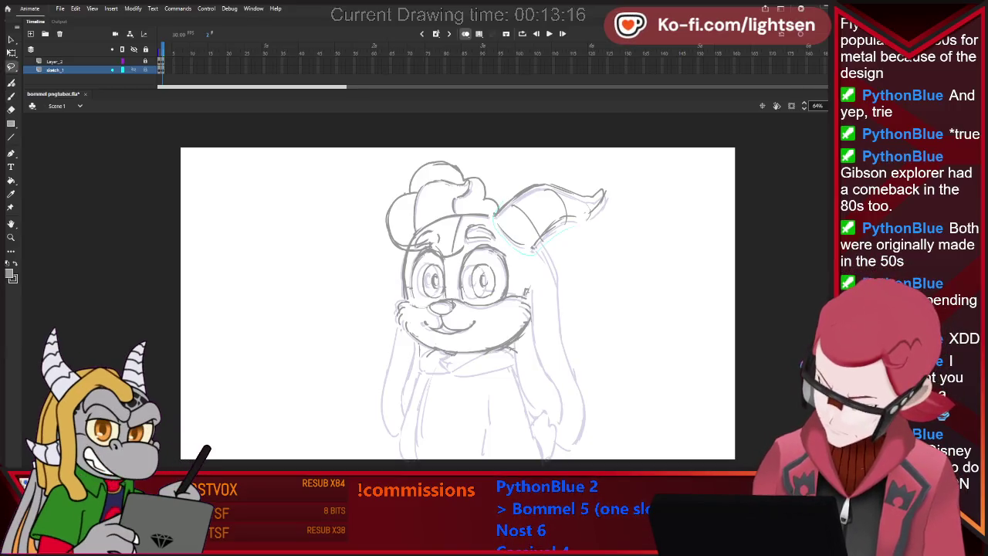
pyautogui.press('Escape')
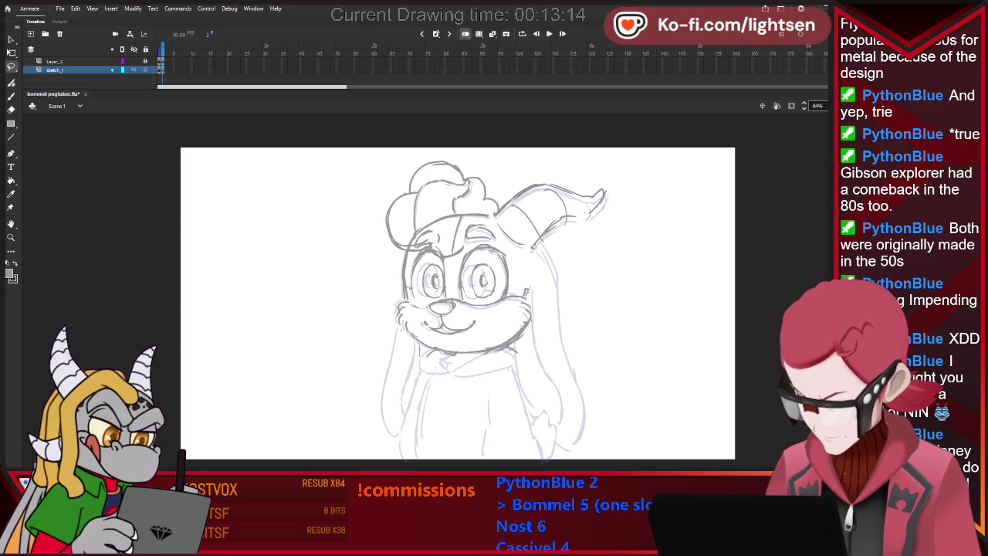
pyautogui.moveTo(494, 182); pyautogui.dragTo(498, 252)
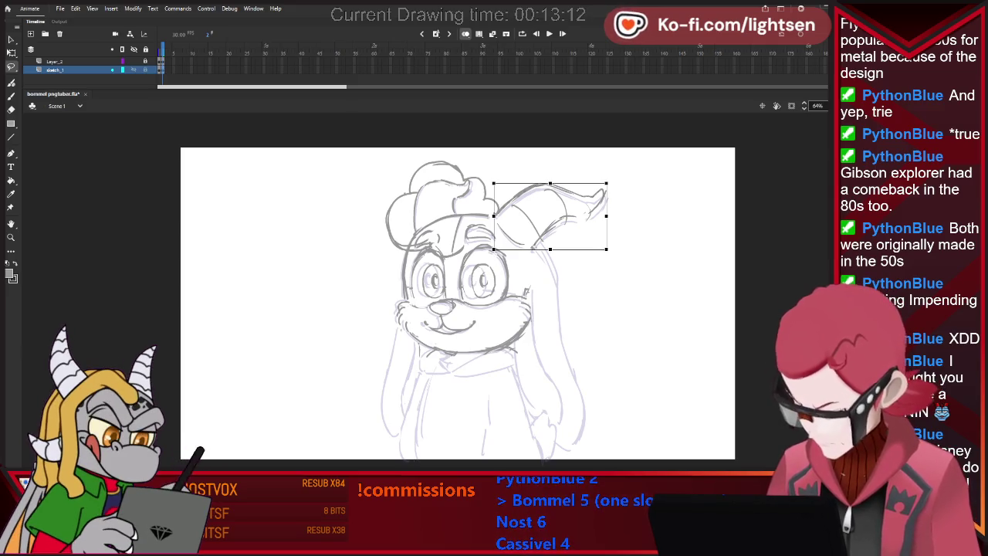
pyautogui.press('v')
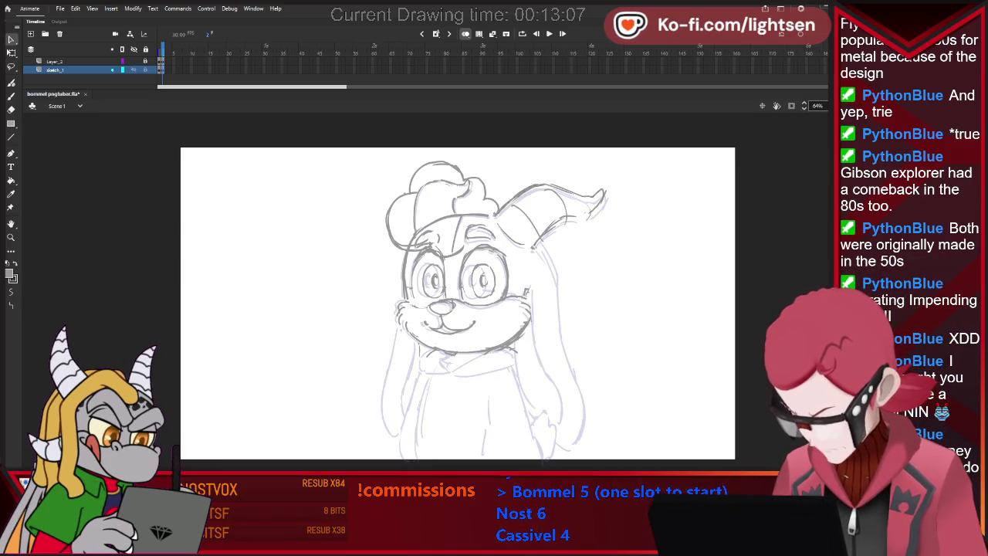
pyautogui.click(549, 217)
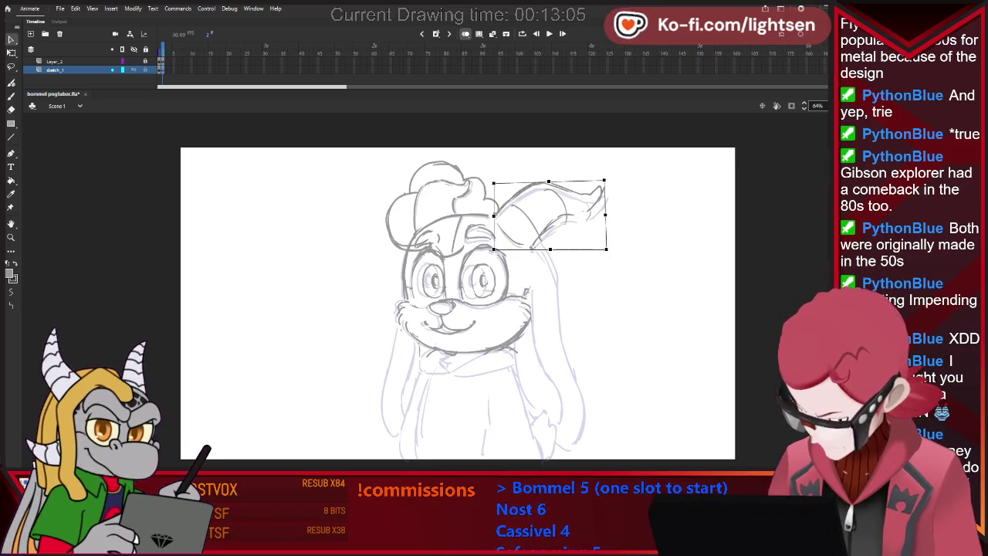
pyautogui.moveTo(637, 169); pyautogui.dragTo(509, 224)
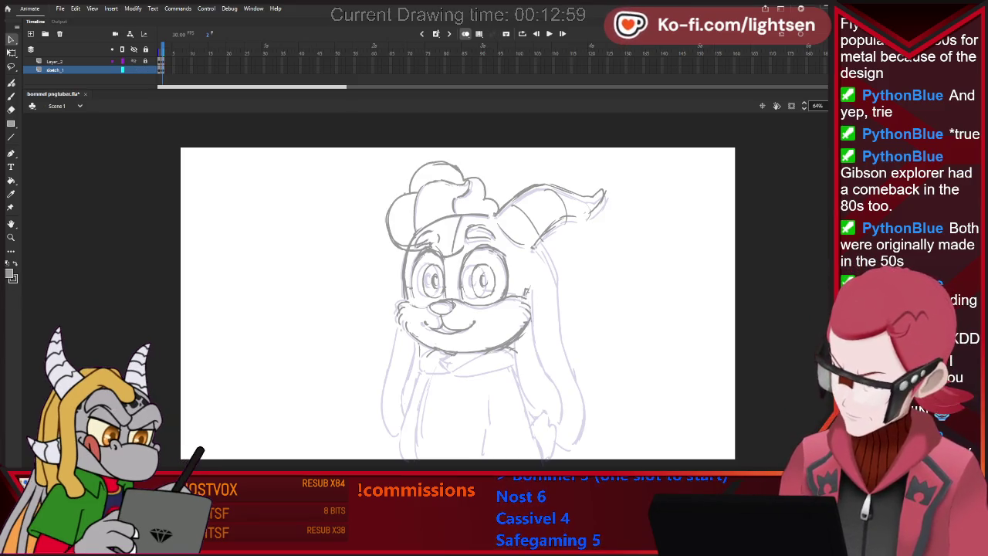
pyautogui.moveTo(647, 164); pyautogui.dragTo(506, 238)
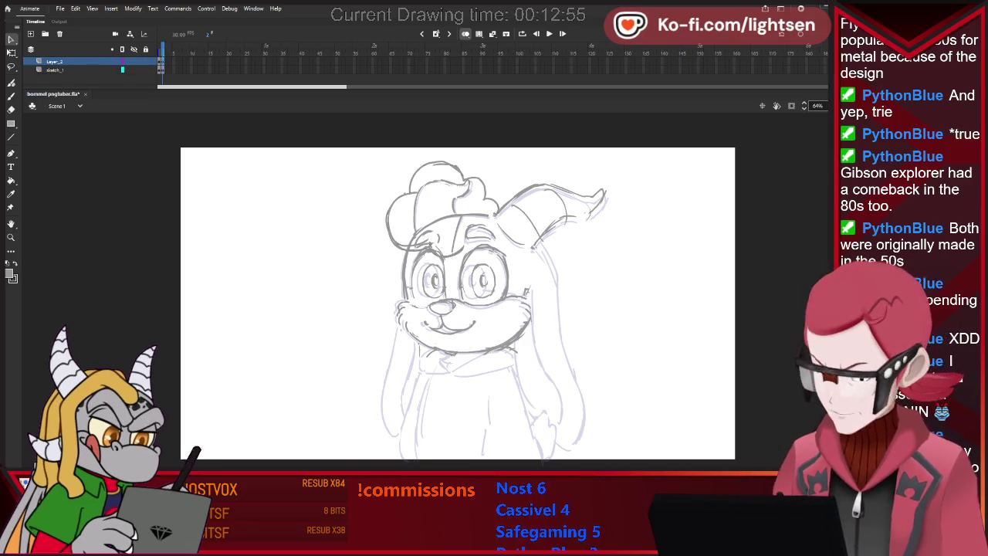
pyautogui.moveTo(668, 165); pyautogui.dragTo(507, 251)
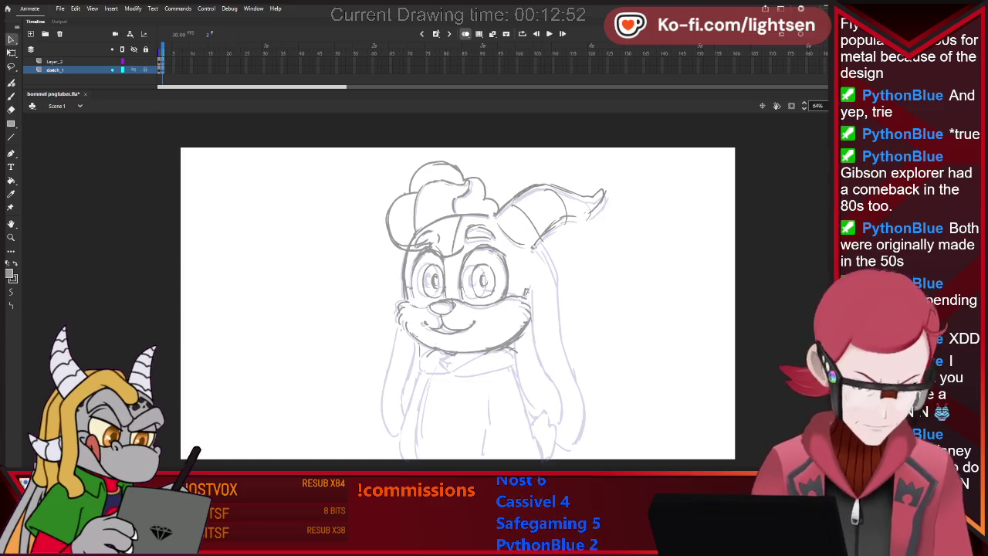
pyautogui.press('Delete')
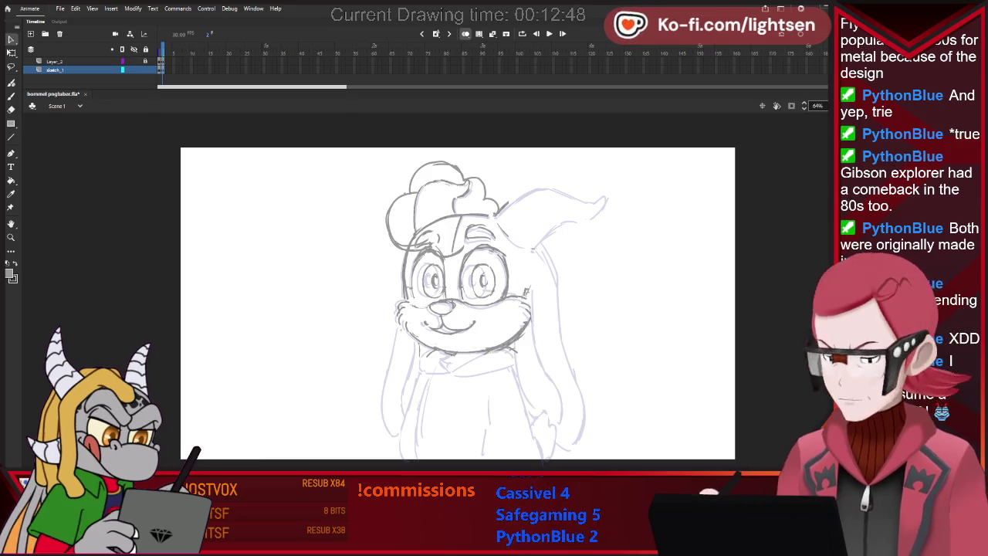
# - Redraw the right ear's outline with the brush and select the new ear strokes
pyautogui.press('b')
pyautogui.moveTo(506, 210); pyautogui.dragTo(606, 193)
pyautogui.press('v')
pyautogui.moveTo(500, 170); pyautogui.dragTo(644, 223)
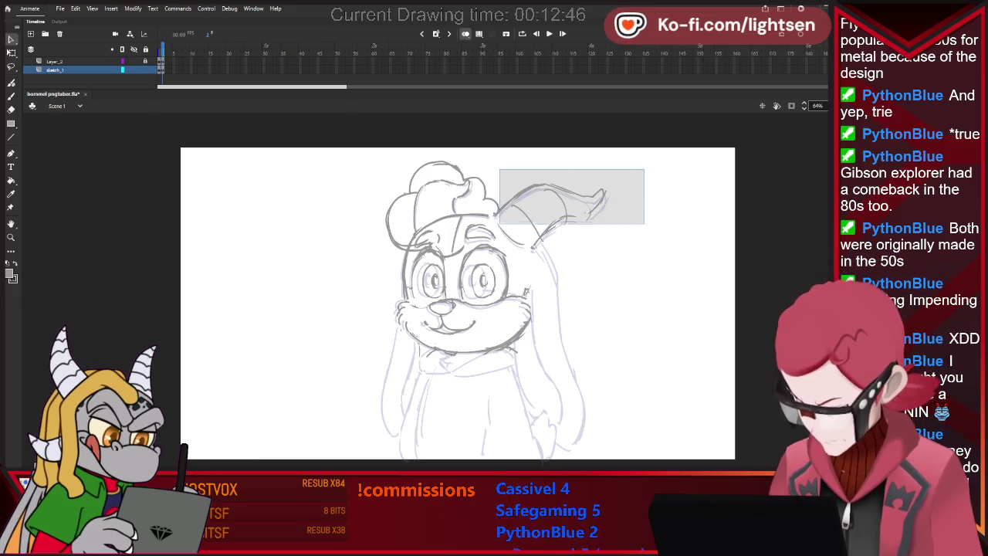
pyautogui.moveTo(526, 191); pyautogui.dragTo(638, 249)
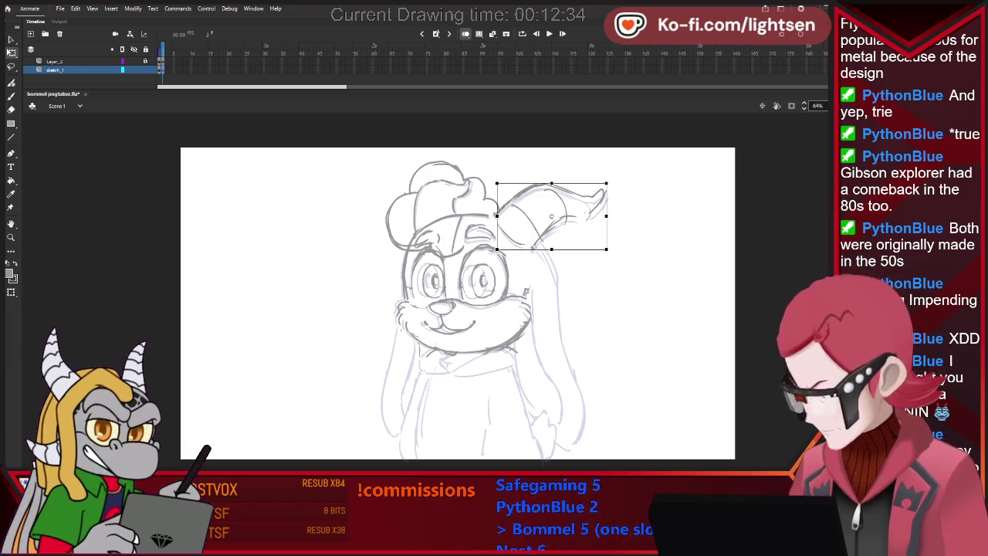
pyautogui.press('v')
pyautogui.press('Escape')
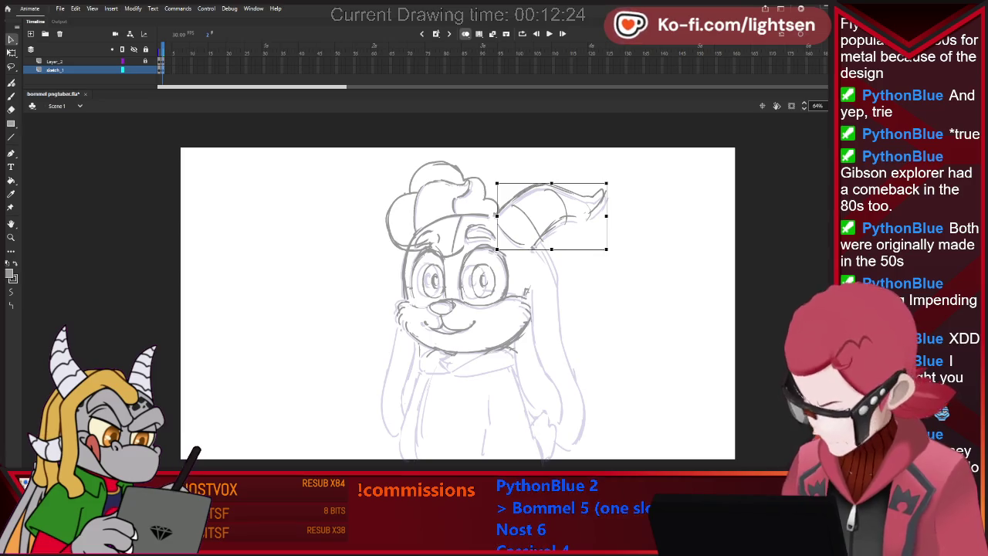
# - Skew the redrawn ear slightly, deselect it, and hide the rough body sketch
pyautogui.moveTo(607, 183); pyautogui.dragTo(603, 182)
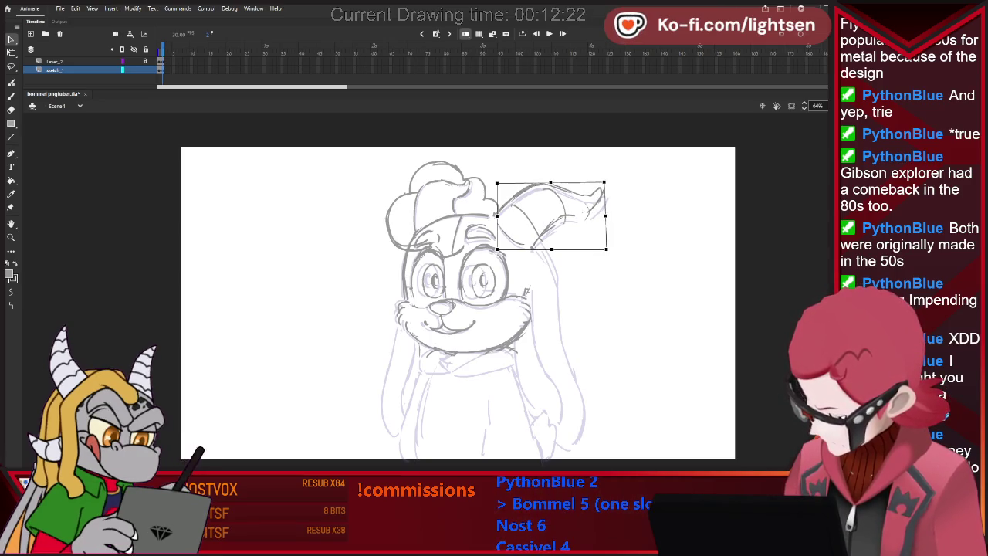
pyautogui.moveTo(551, 248); pyautogui.dragTo(554, 251)
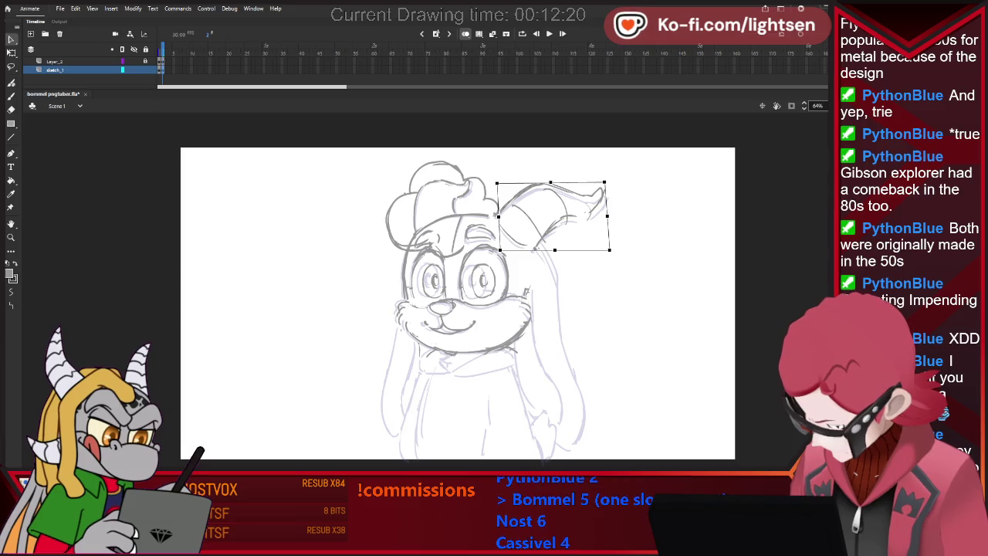
pyautogui.hotkey('ctrl', 'shift', 'a')
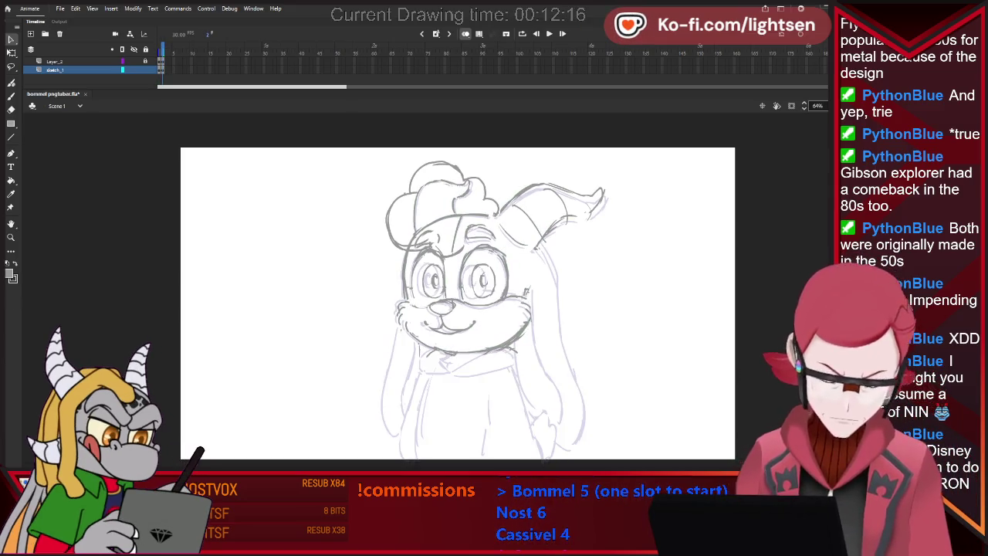
pyautogui.press('Delete')
pyautogui.click(441, 205)
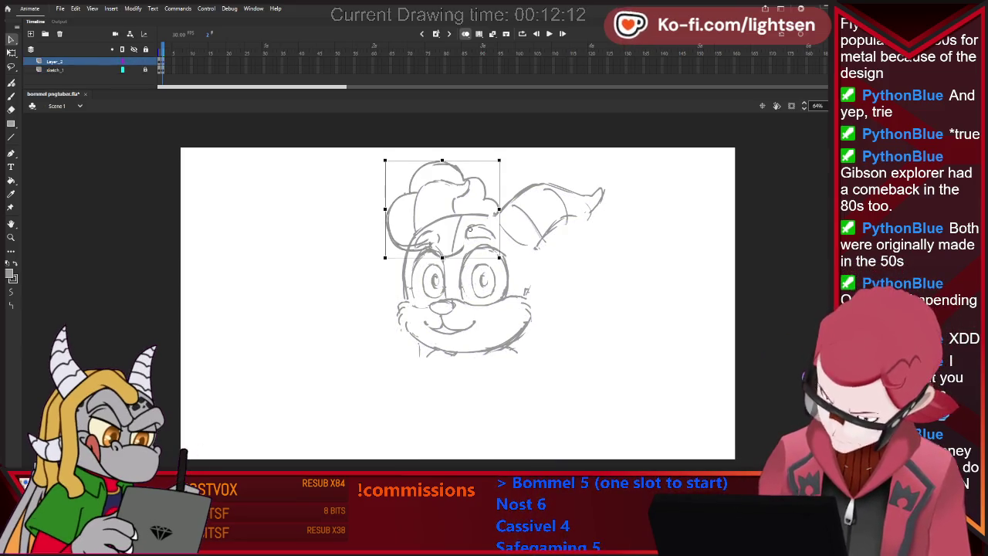
# - Rotate the cap slightly counter-clockwise, nudge it left, widen its left side, then brush on sketch_1
pyautogui.moveTo(501, 159); pyautogui.dragTo(499, 156)
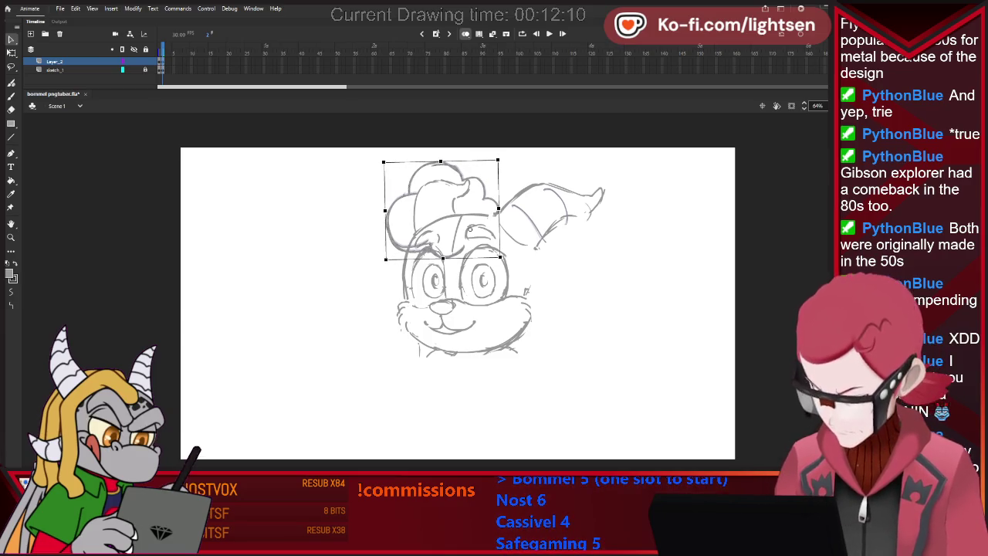
pyautogui.press('Left')
pyautogui.moveTo(385, 210); pyautogui.dragTo(381, 210)
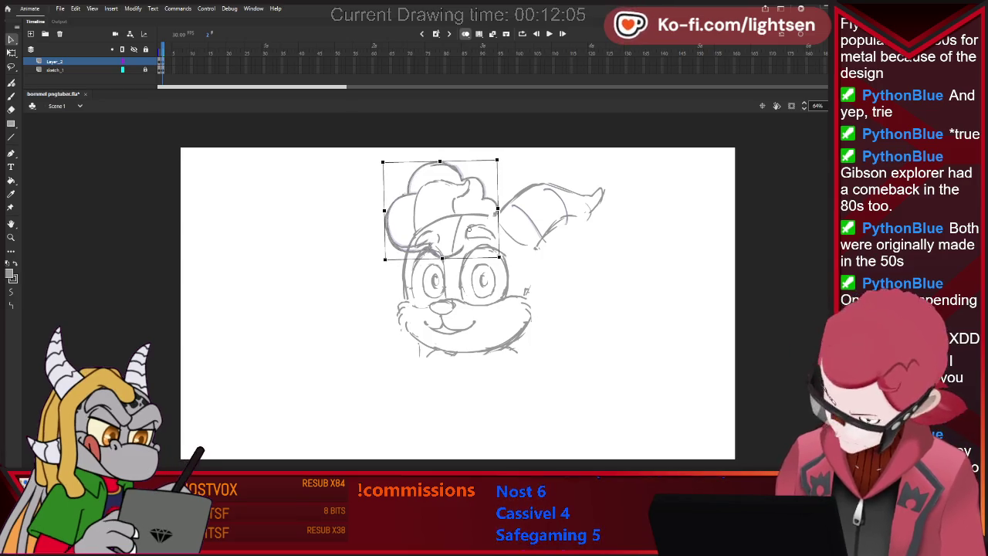
pyautogui.press('Escape')
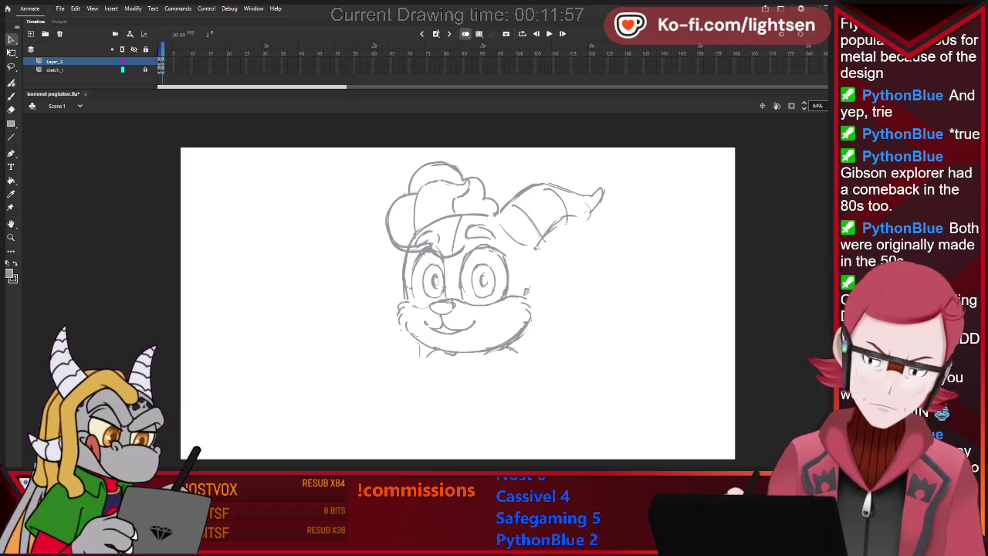
pyautogui.click(54, 70)
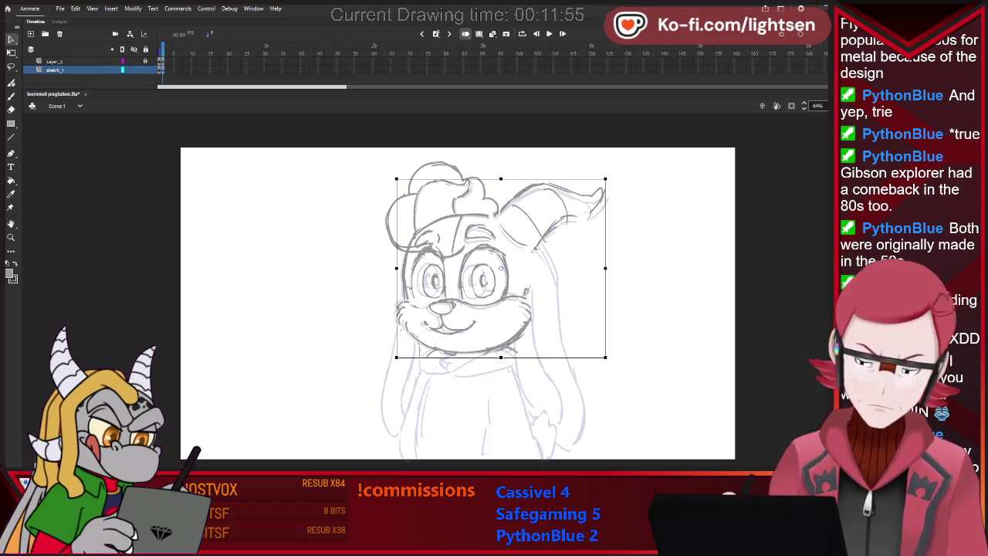
pyautogui.press('b')
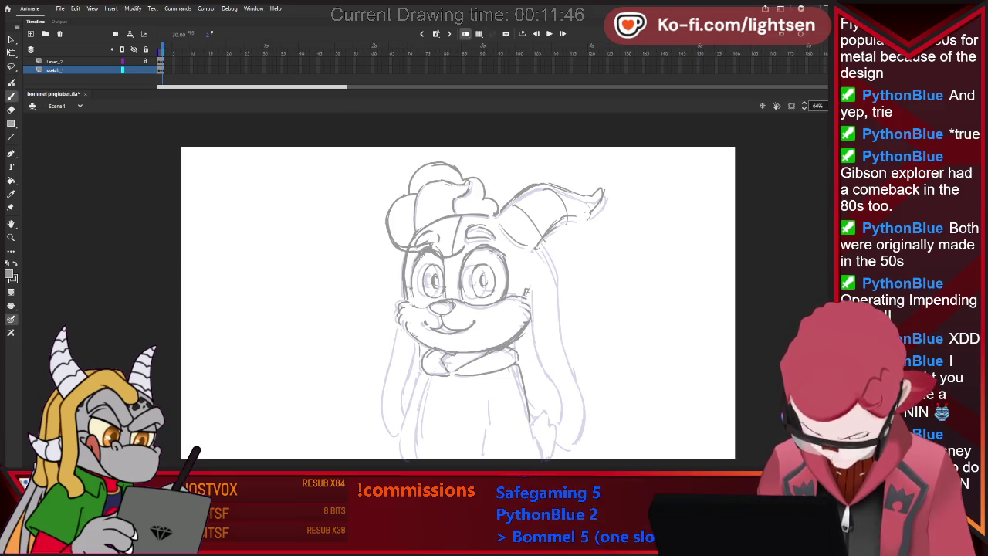
# - Brush the body's left and right sides and extend the right ear's lower end downward
pyautogui.moveTo(512, 367); pyautogui.dragTo(529, 416)
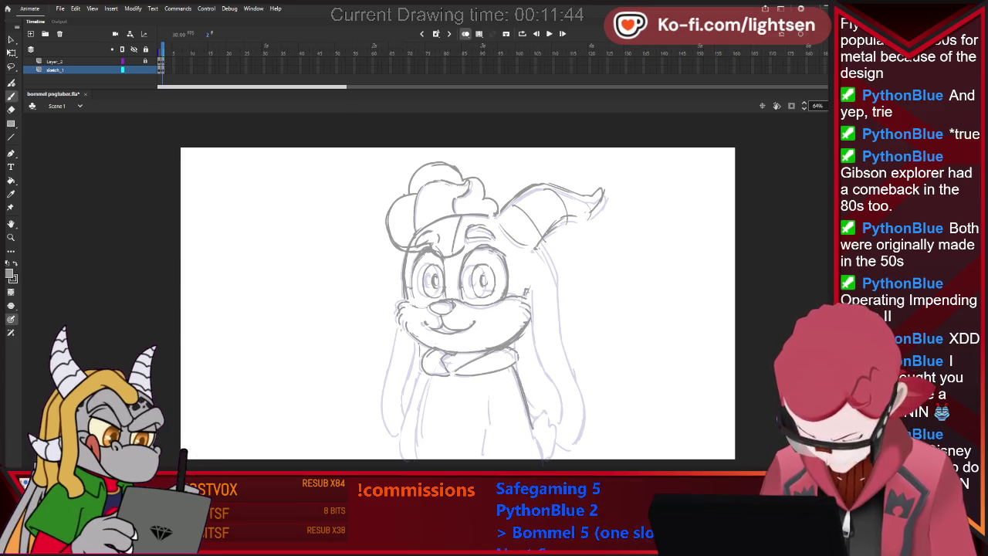
pyautogui.moveTo(489, 395); pyautogui.dragTo(487, 467)
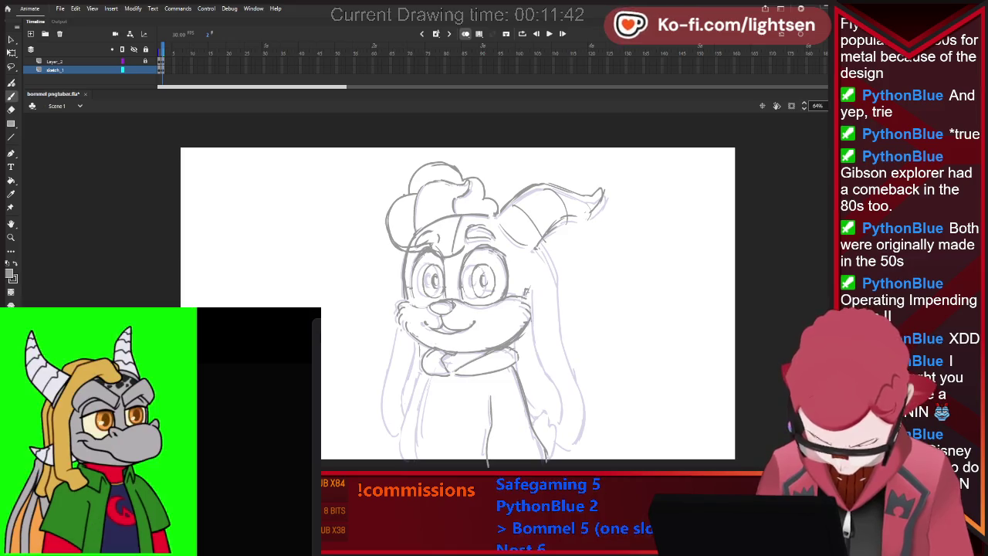
pyautogui.moveTo(423, 377); pyautogui.dragTo(418, 461)
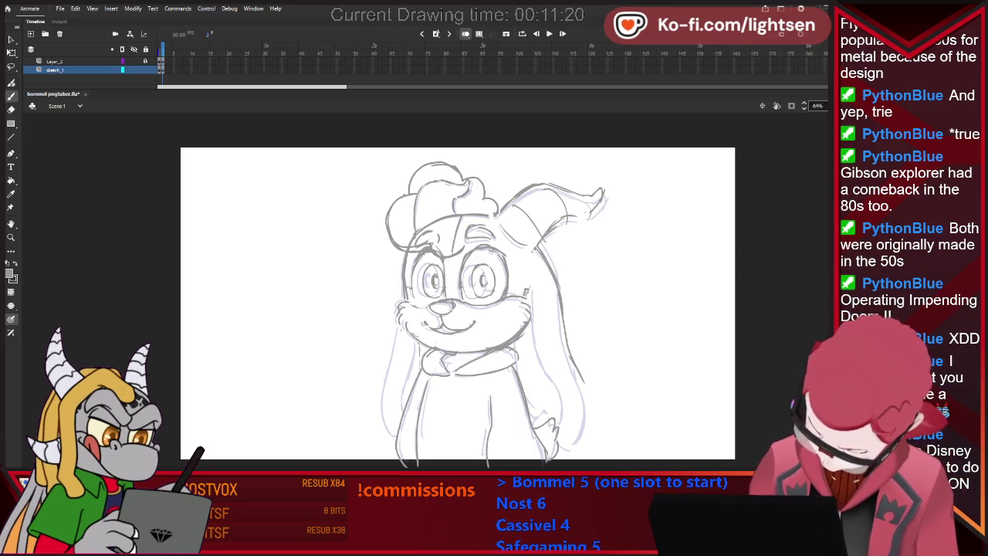
pyautogui.moveTo(585, 371); pyautogui.dragTo(573, 452)
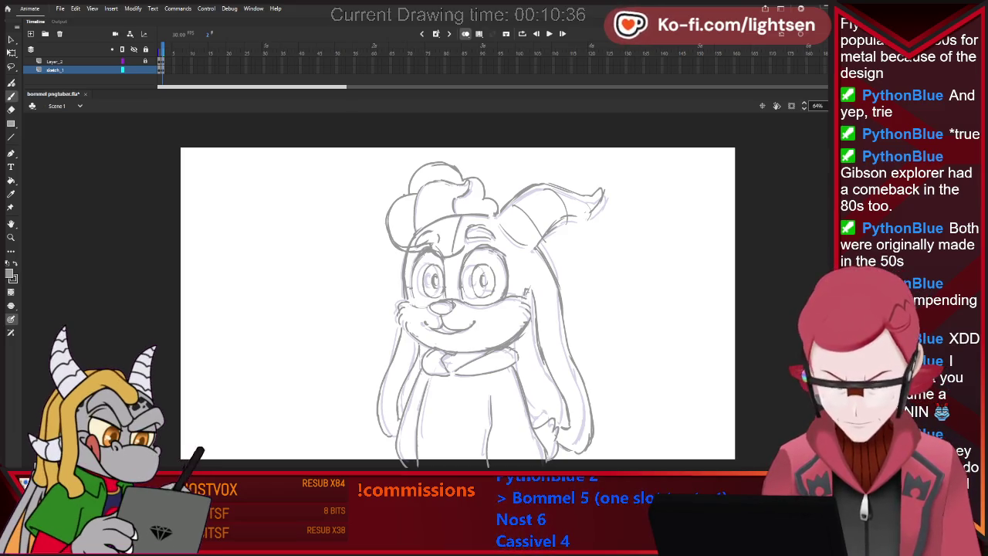
# - Erase the closed smile line and brush in an open mouth
pyautogui.press('e')
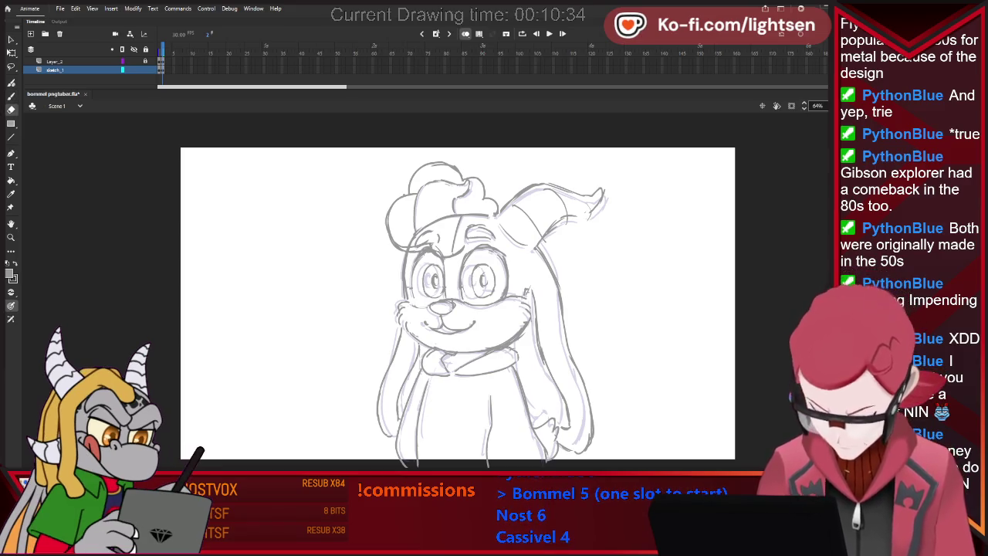
pyautogui.press('b')
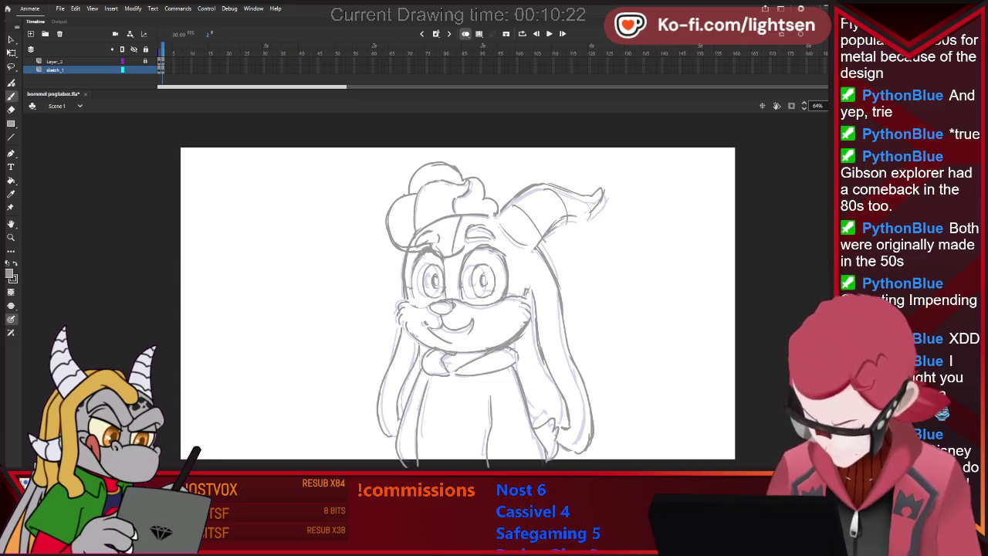
pyautogui.press('e')
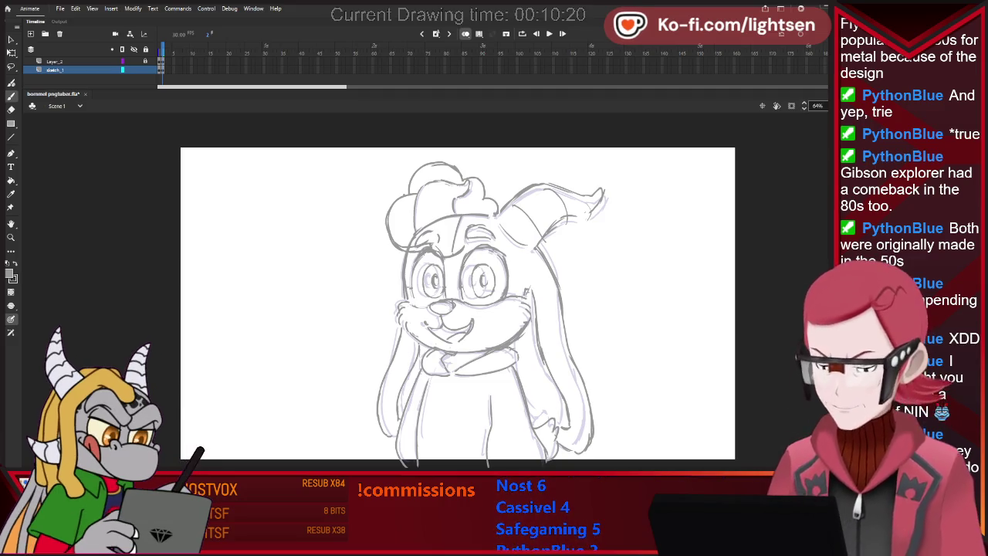
pyautogui.press('b')
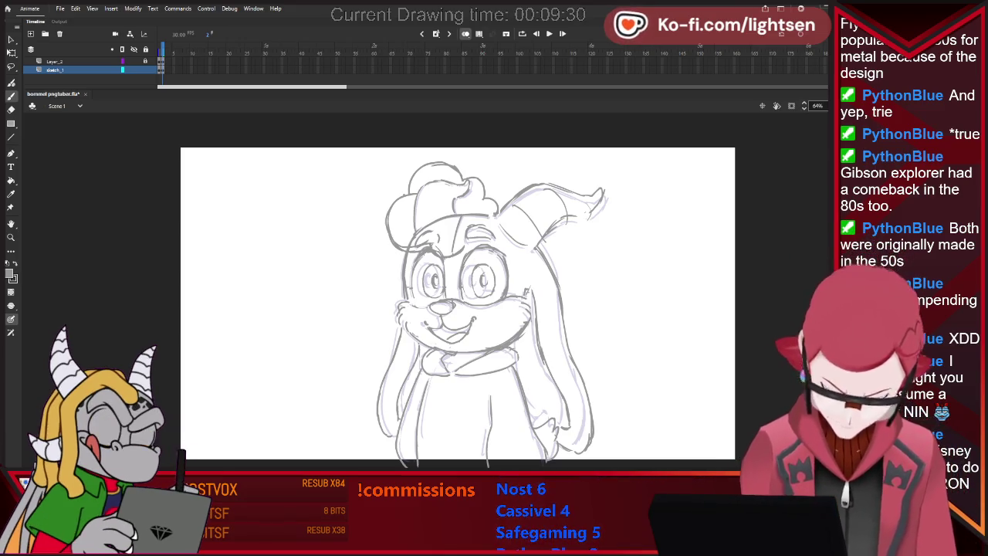
# - Refine the open-mouth pose sketch by alternately erasing and redrawing strokes
pyautogui.press('e')
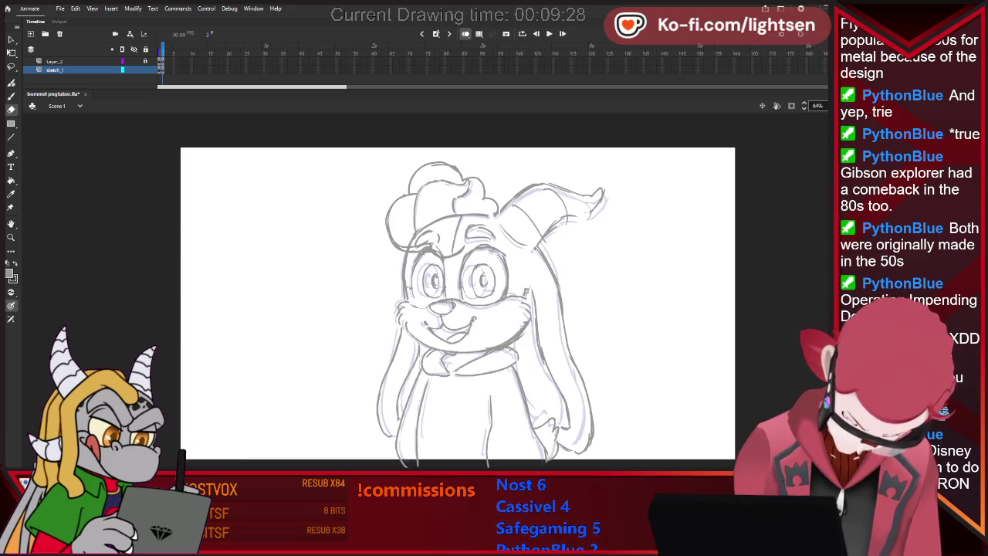
pyautogui.press('b')
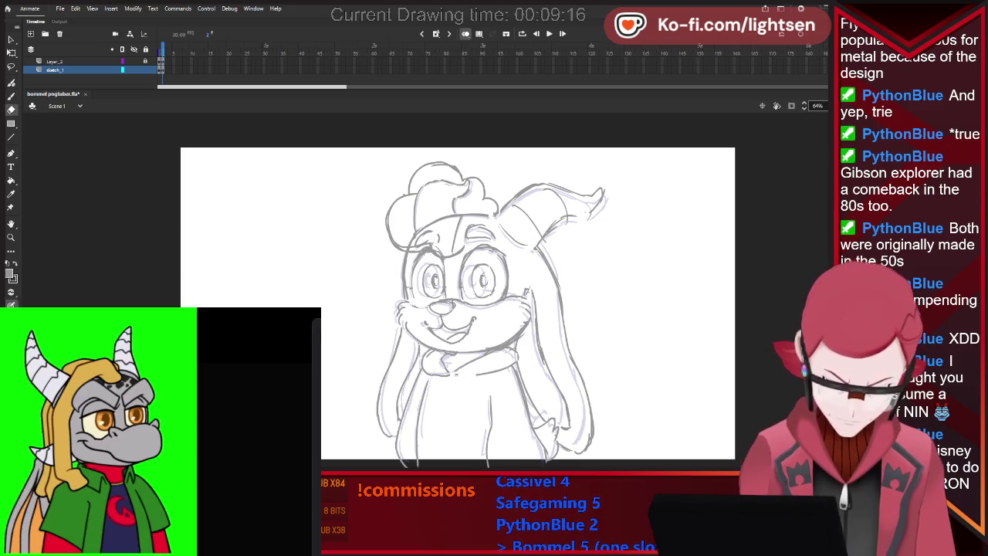
pyautogui.press('e')
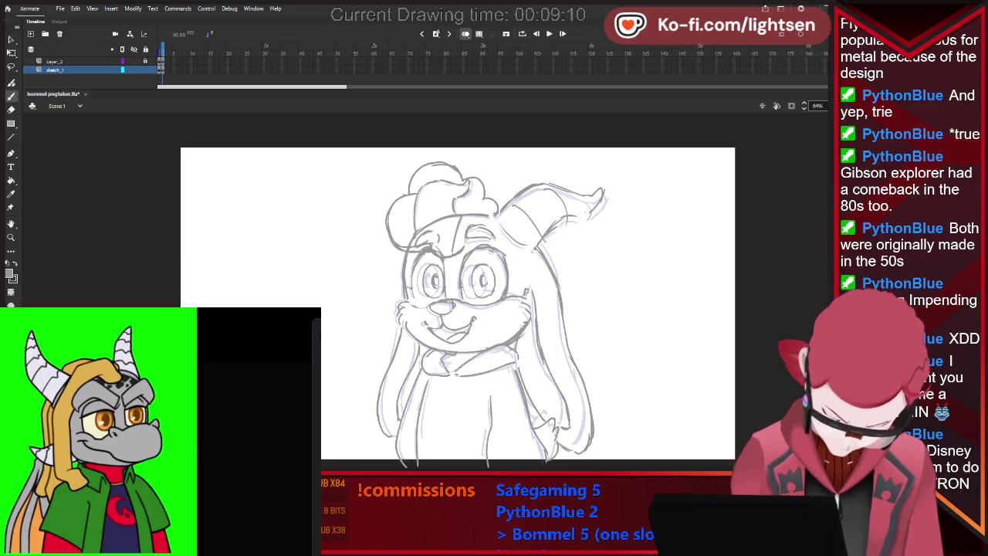
pyautogui.press('e')
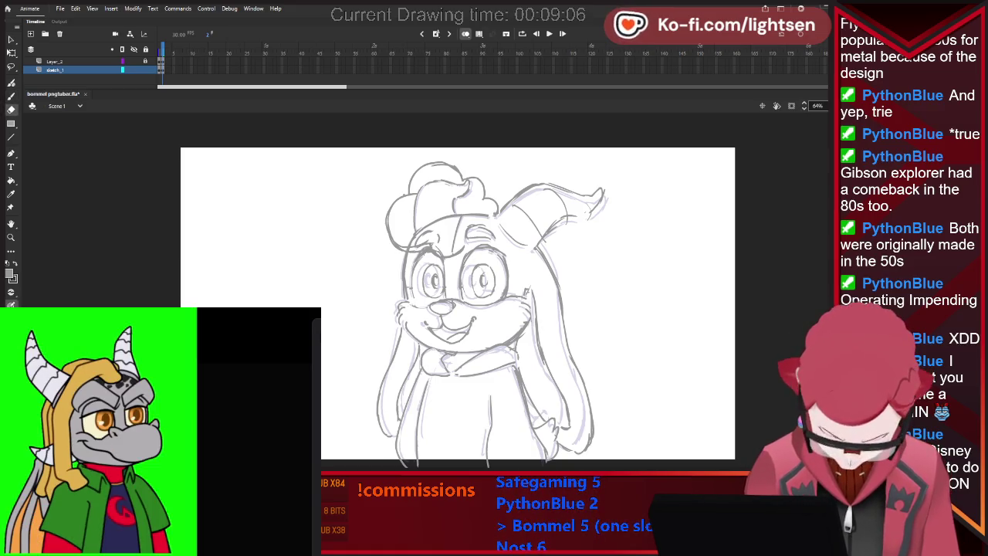
pyautogui.press('b')
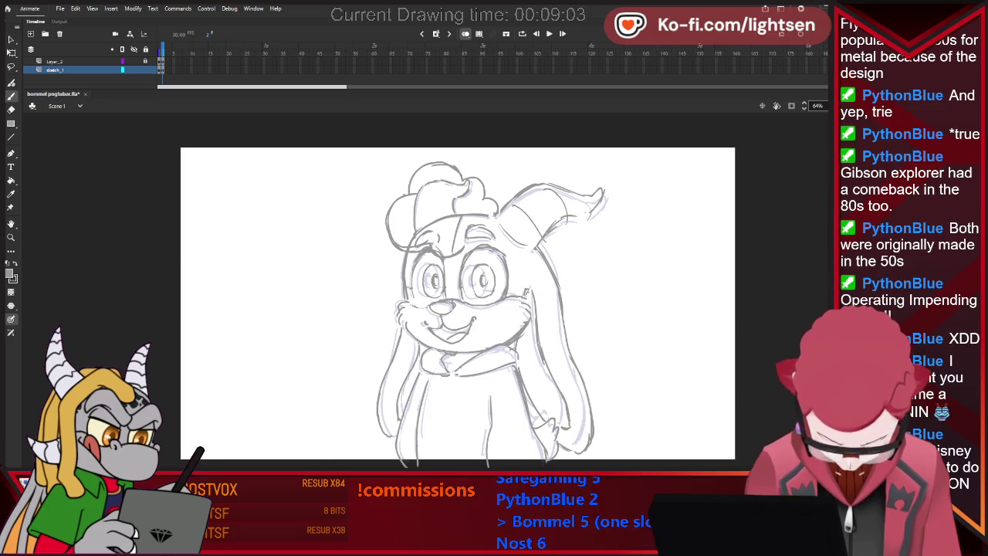
pyautogui.press('e')
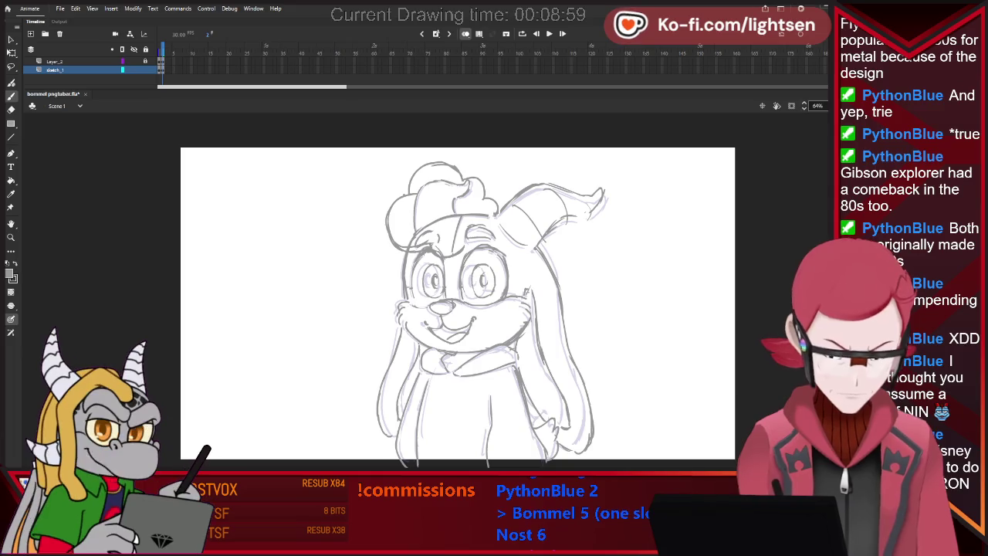
pyautogui.press('e')
pyautogui.press('b')
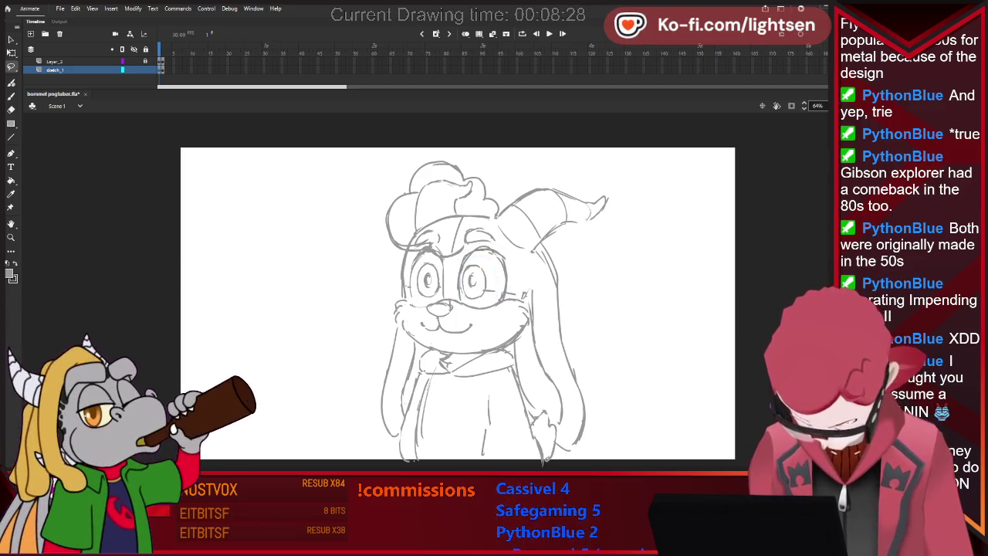
# - Reposition the right eye with transform handles on the closed-smile pose, then switch to lasso selection
pyautogui.press('q')
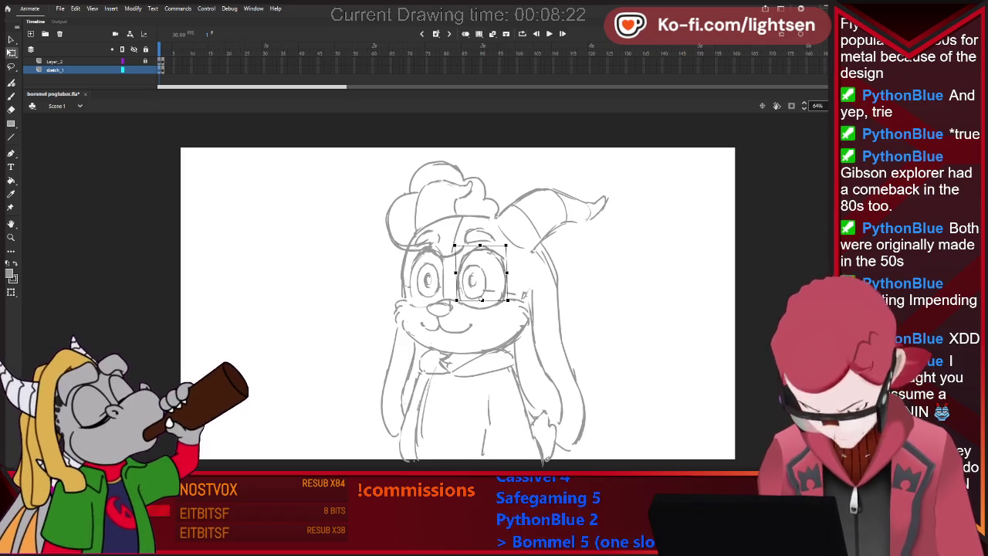
pyautogui.press('Escape')
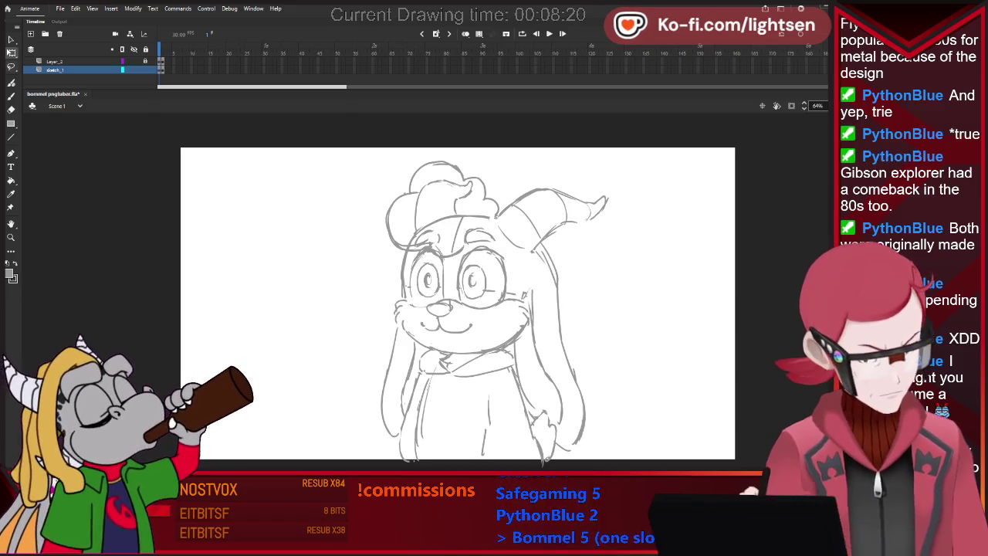
pyautogui.press('l')
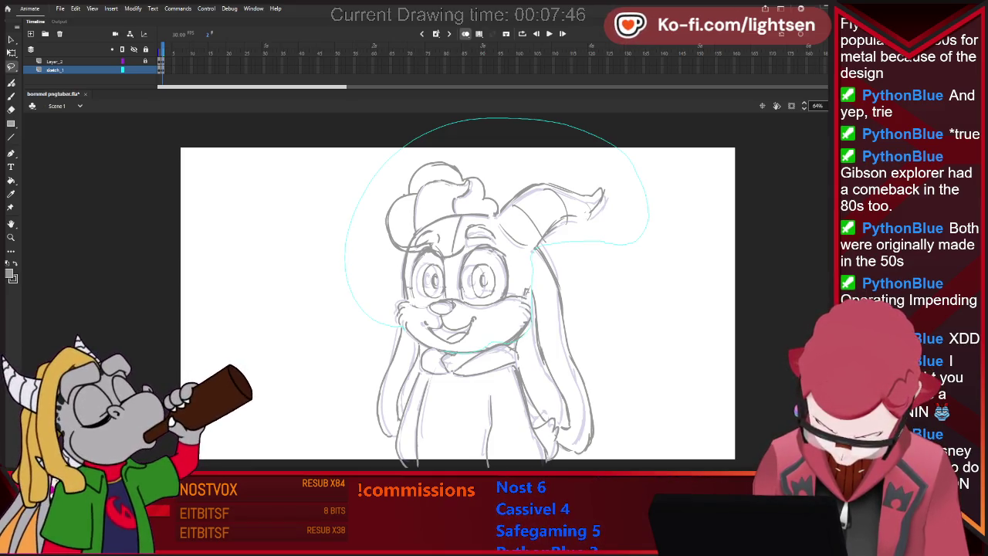
# - Lasso and remove the stray faint strokes near the chest and hair, then select Layer_2
pyautogui.moveTo(540, 246); pyautogui.dragTo(533, 343)
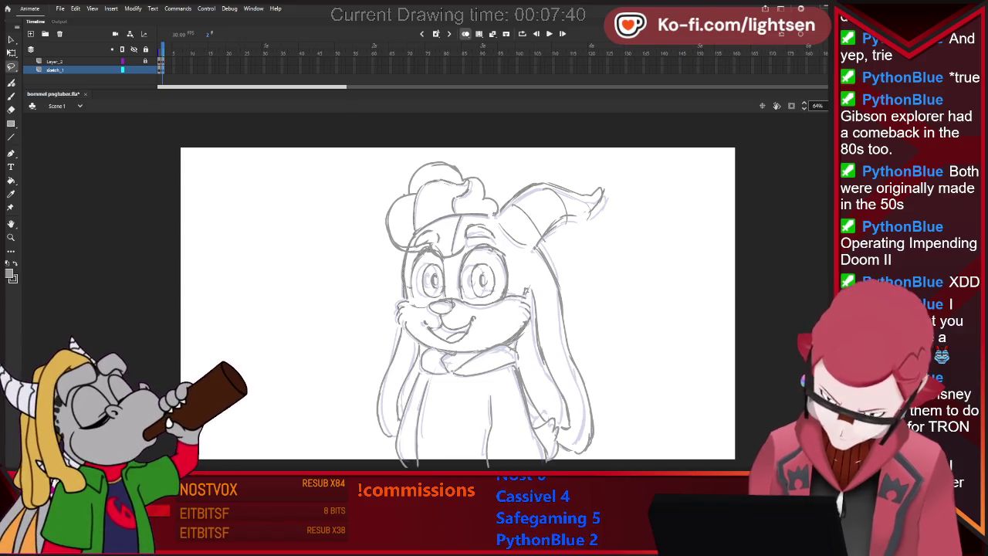
pyautogui.hotkey('ctrl', 'z')
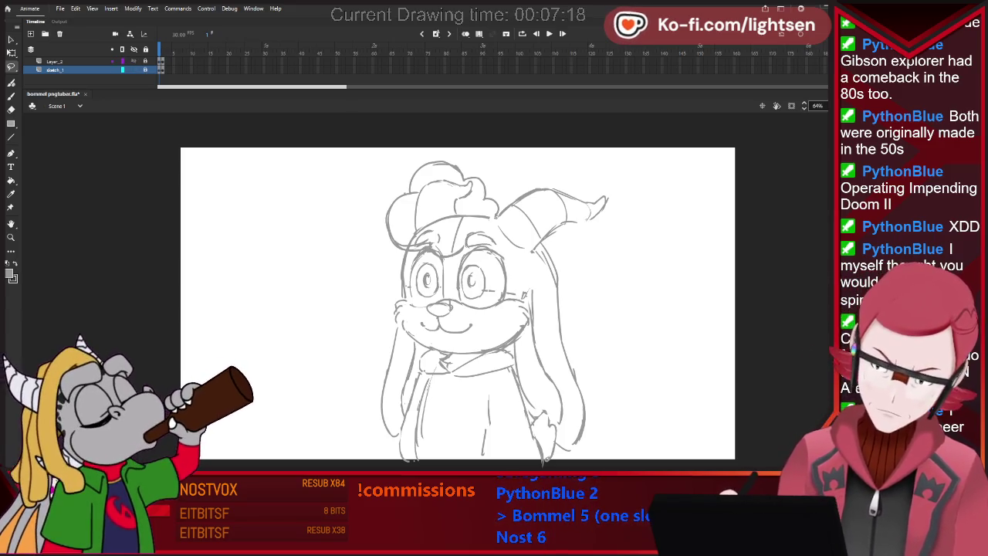
pyautogui.click(54, 61)
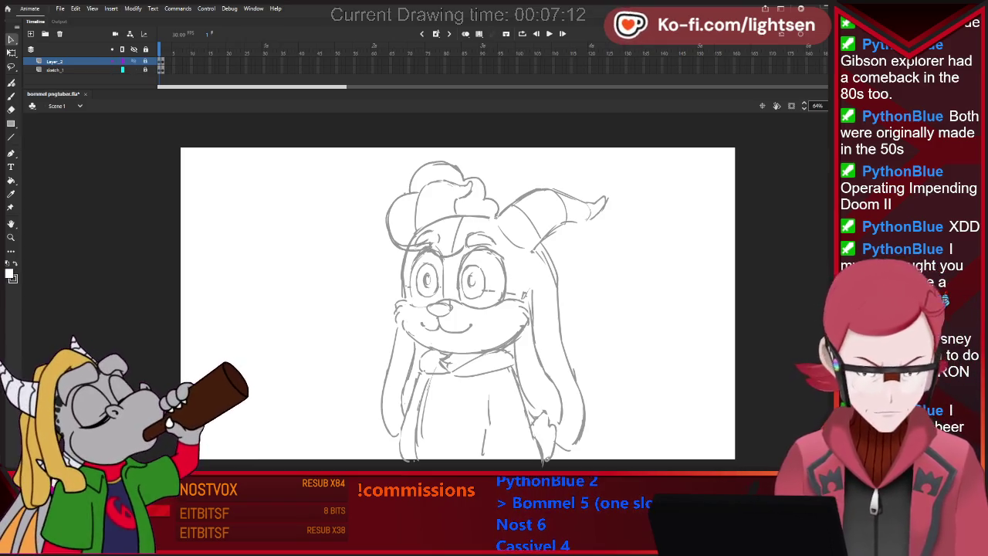
# - Try rotating the fluffy hair tuft counter-clockwise, then undo it so it stays unrotated
pyautogui.click(54, 69)
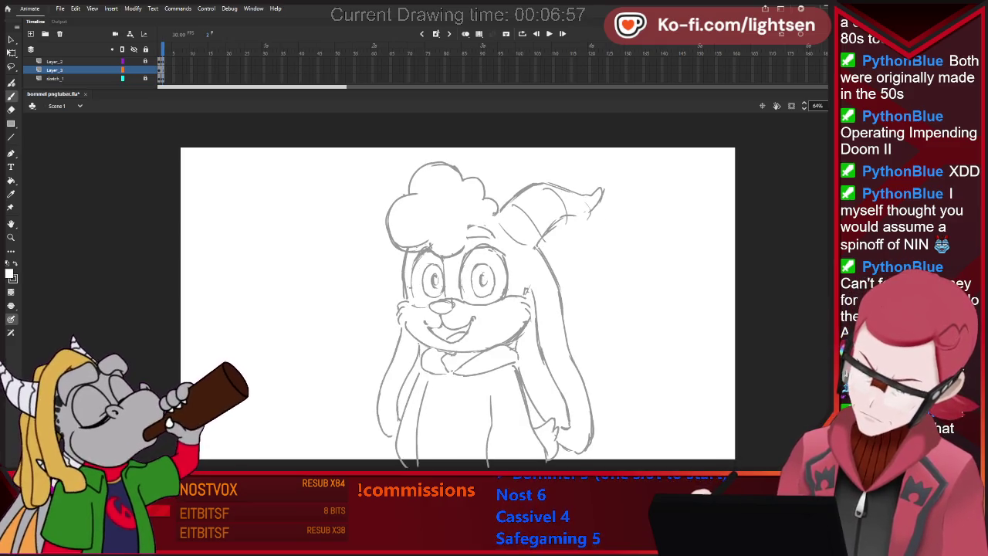
pyautogui.click(444, 208)
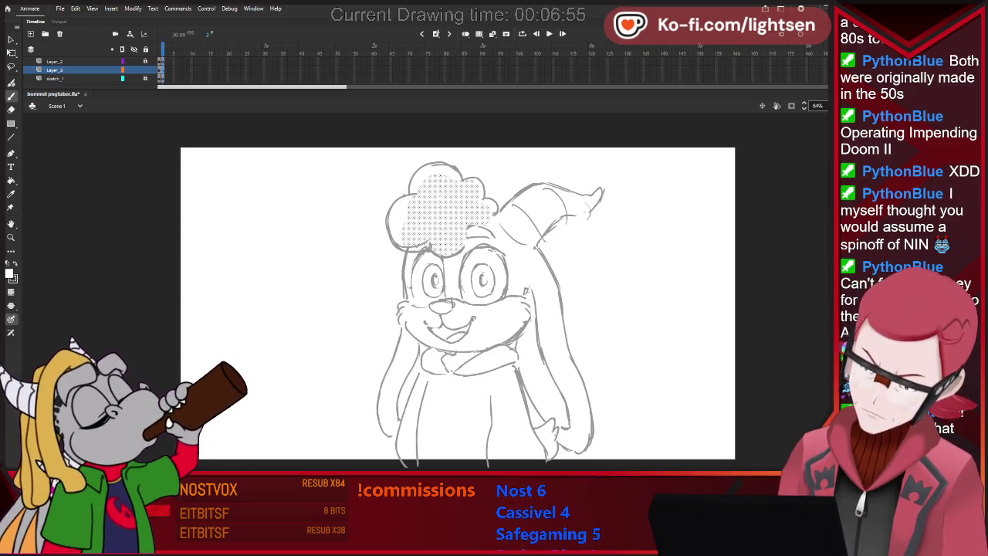
pyautogui.press('v')
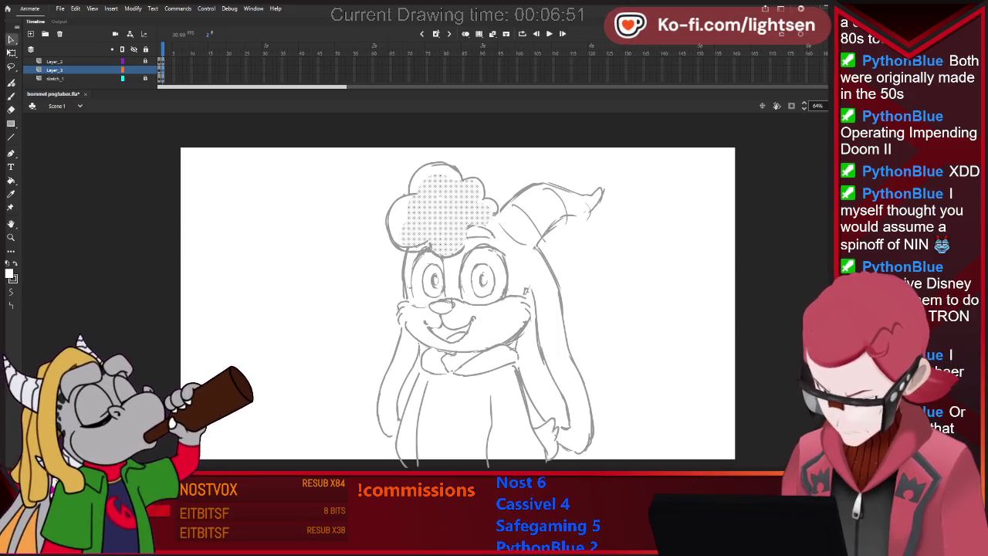
pyautogui.press('q')
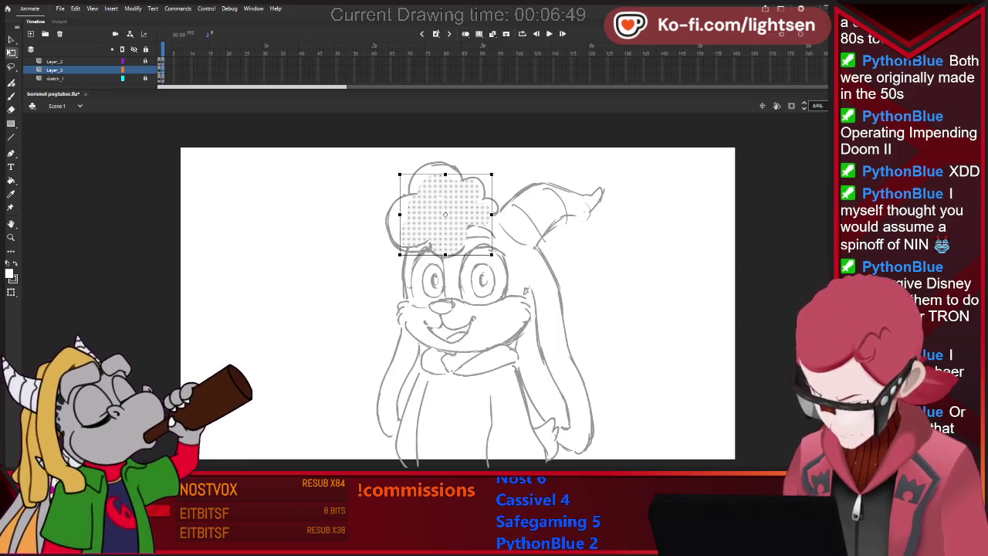
pyautogui.moveTo(495, 171); pyautogui.dragTo(487, 167)
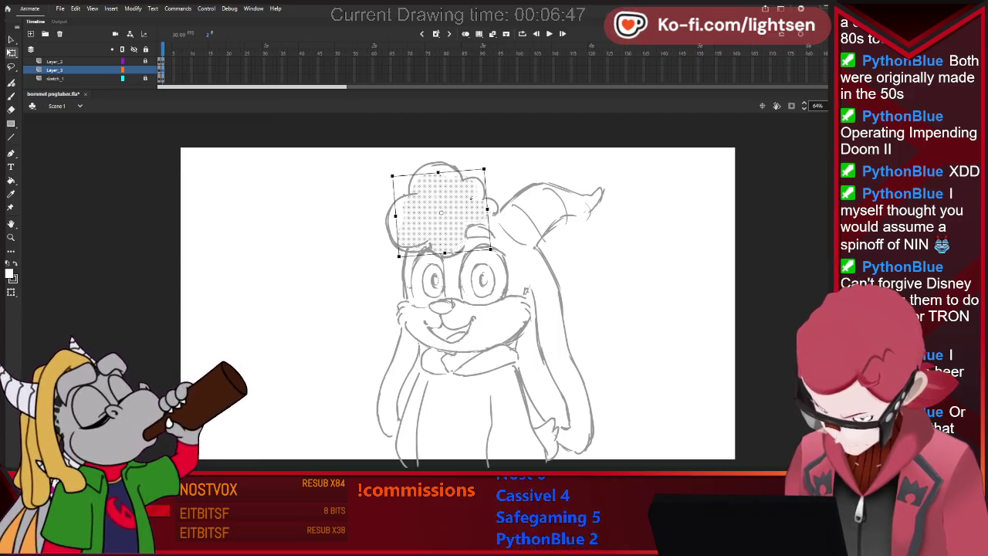
pyautogui.hotkey('ctrl', 'z')
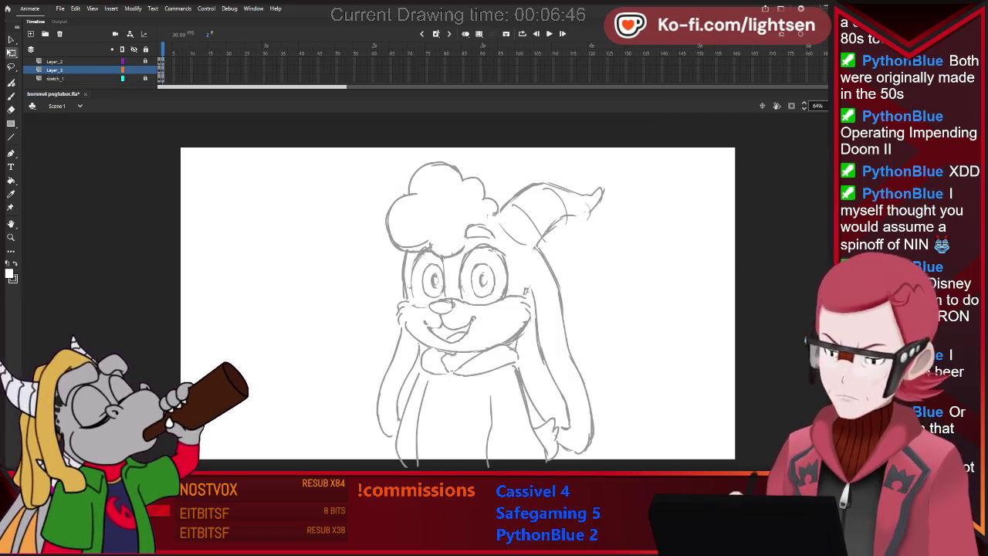
pyautogui.hotkey('ctrl', 'z')
pyautogui.hotkey('ctrl', 'z')
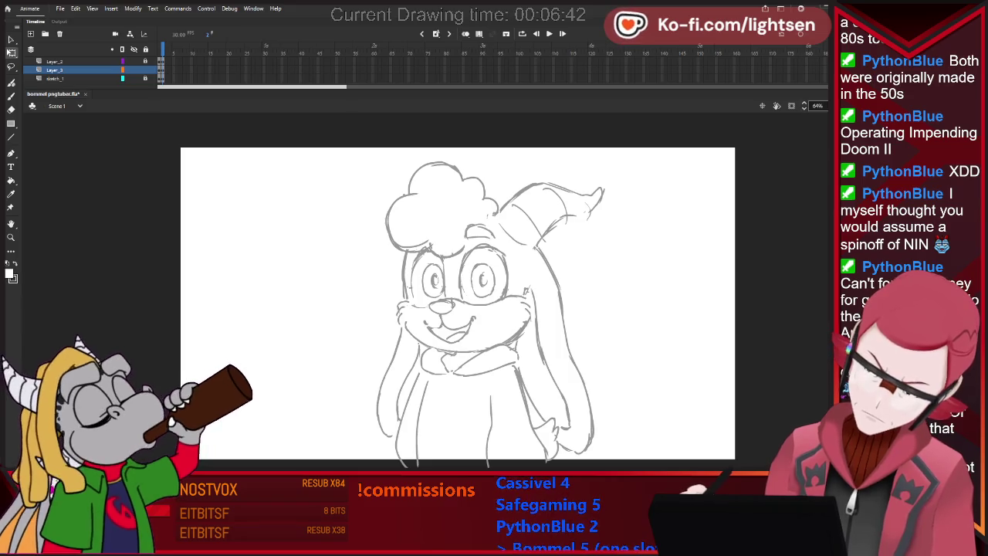
pyautogui.hotkey('ctrl', 'y')
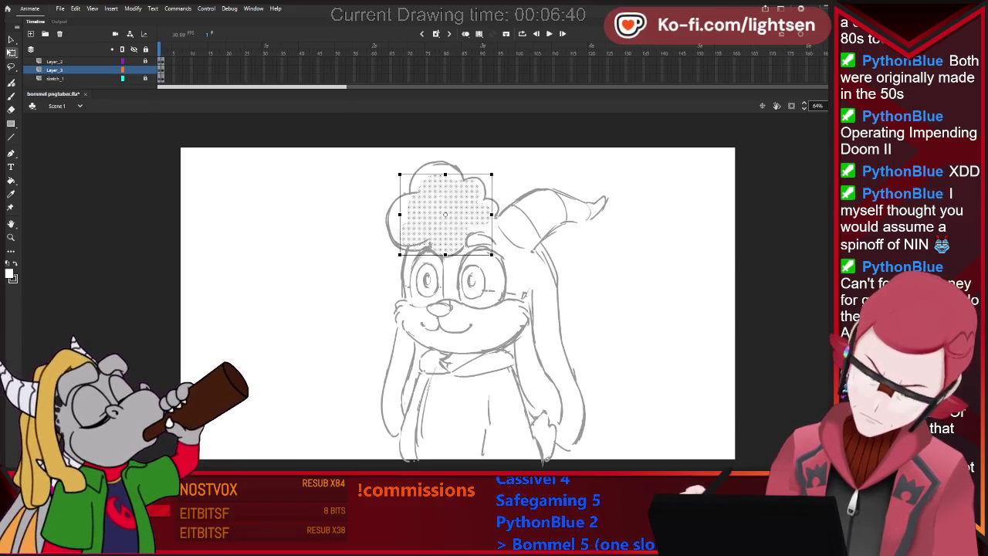
pyautogui.hotkey('ctrl', 'z')
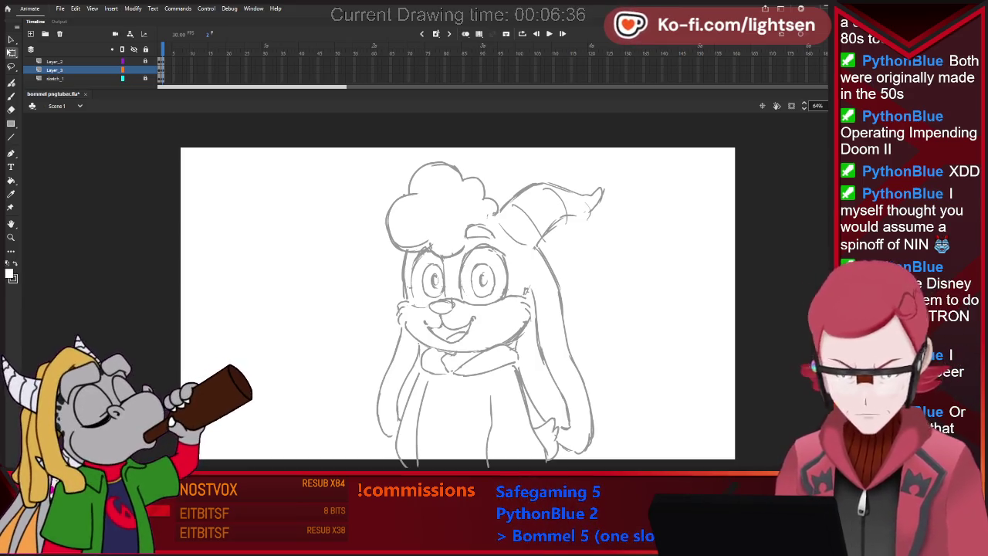
pyautogui.click(440, 197)
pyautogui.press('Escape')
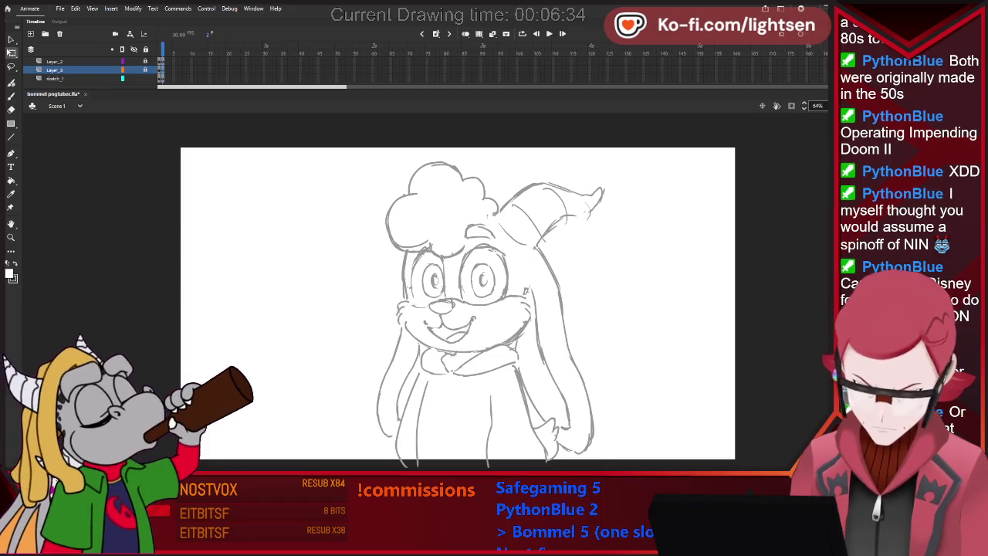
# - Nudge the bunny's right eye slightly left on sketch_1
pyautogui.click(54, 78)
pyautogui.press('l')
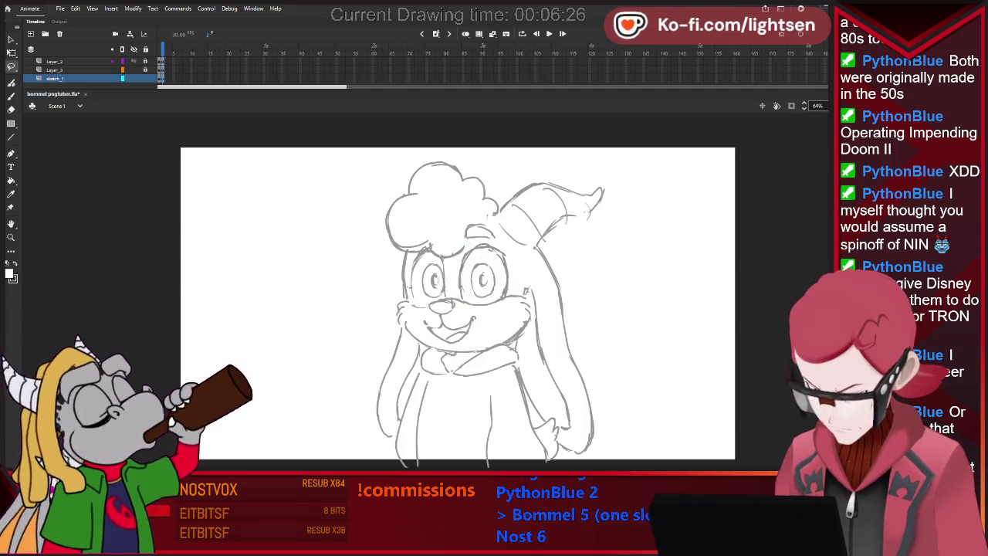
pyautogui.press('q')
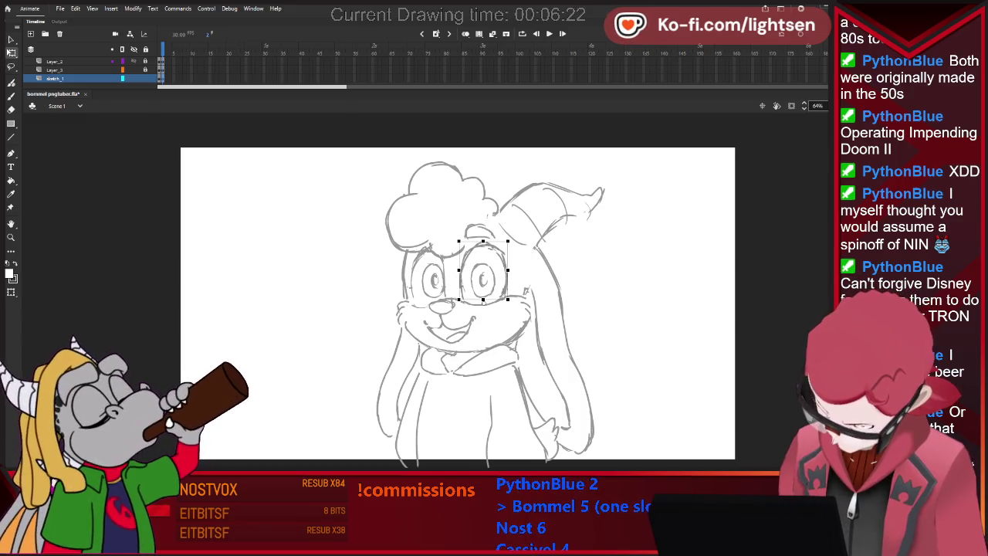
pyautogui.press('Left')
pyautogui.press('Left')
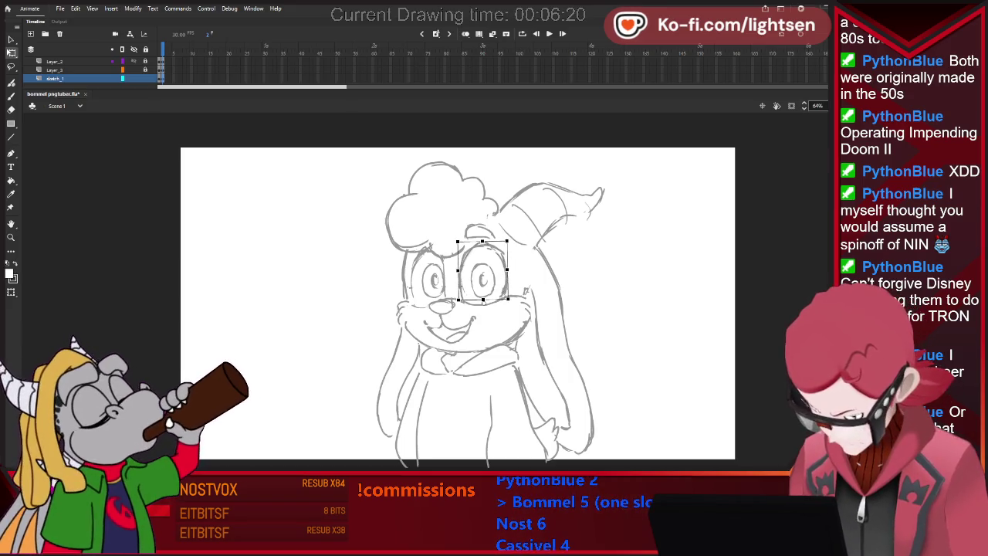
pyautogui.press('Escape')
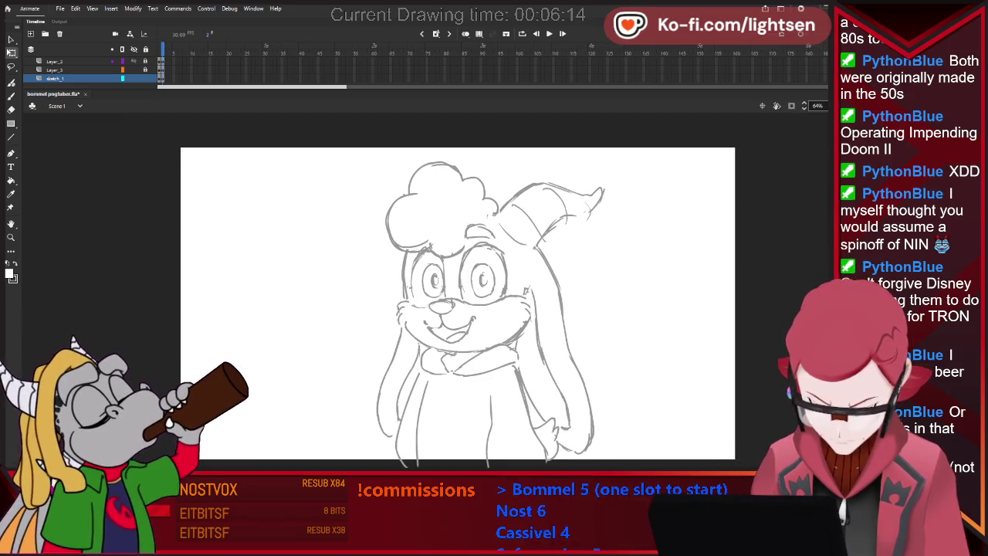
pyautogui.press('b')
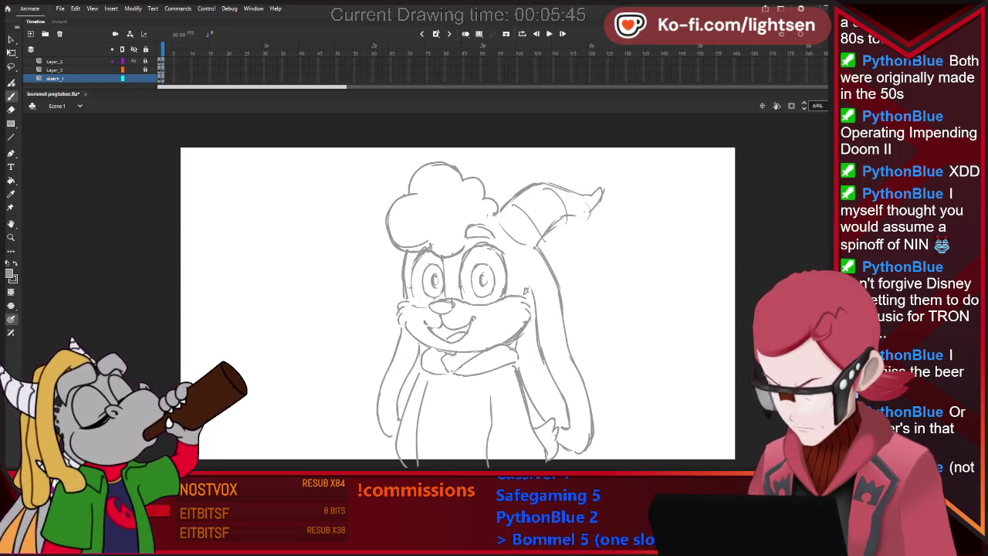
# - Draw two test strokes beside the bunny, then remove them
pyautogui.moveTo(617, 359); pyautogui.dragTo(661, 393)
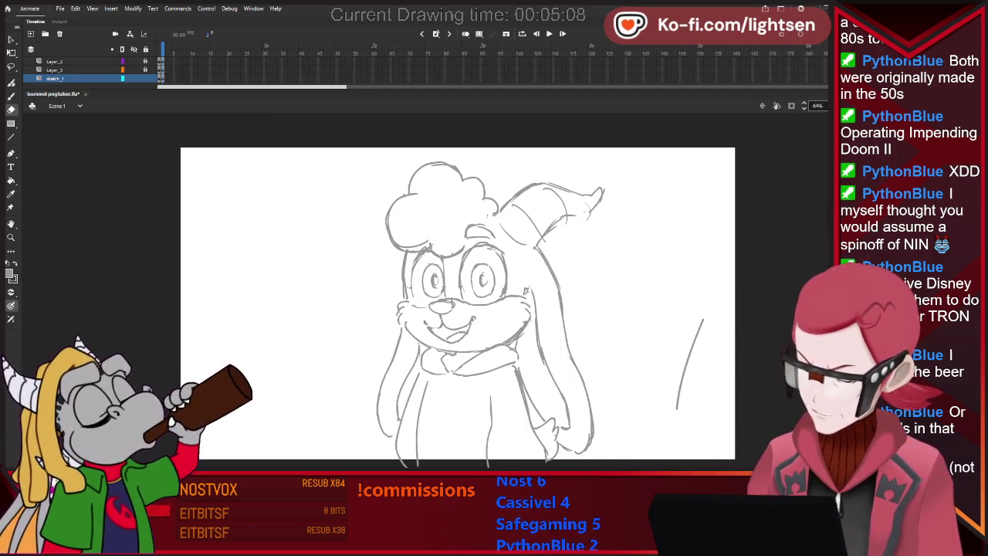
pyautogui.moveTo(633, 275); pyautogui.dragTo(707, 257)
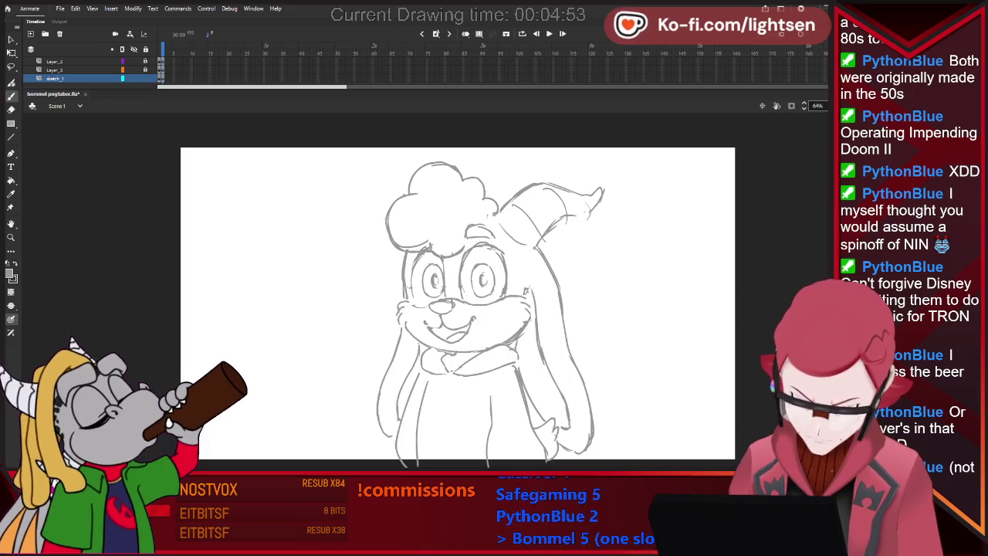
pyautogui.hotkey('ctrl', 'z')
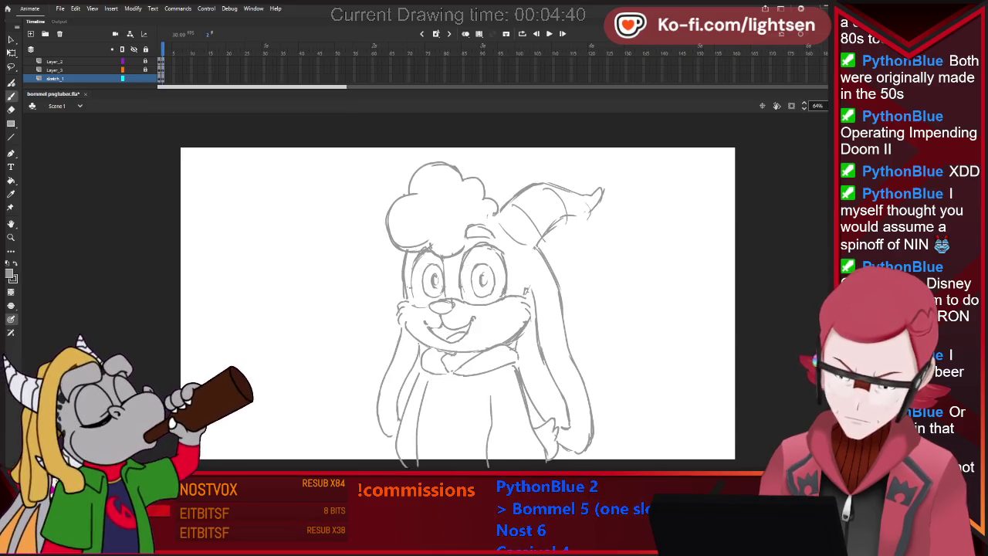
# - Delete the fill inside the hair puff on Layer_2 and select sketch_1's frames
pyautogui.click(54, 61)
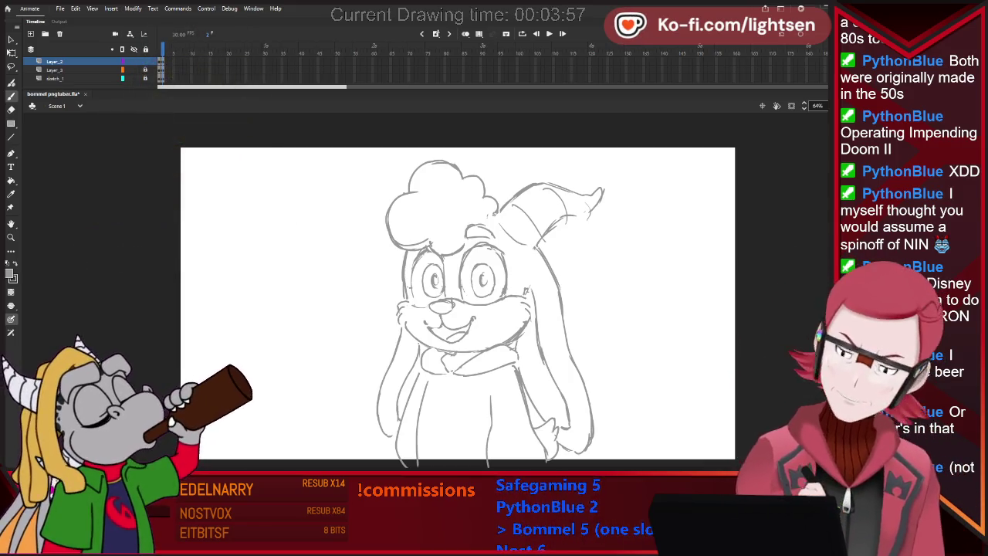
pyautogui.hotkey('ctrl', 'z')
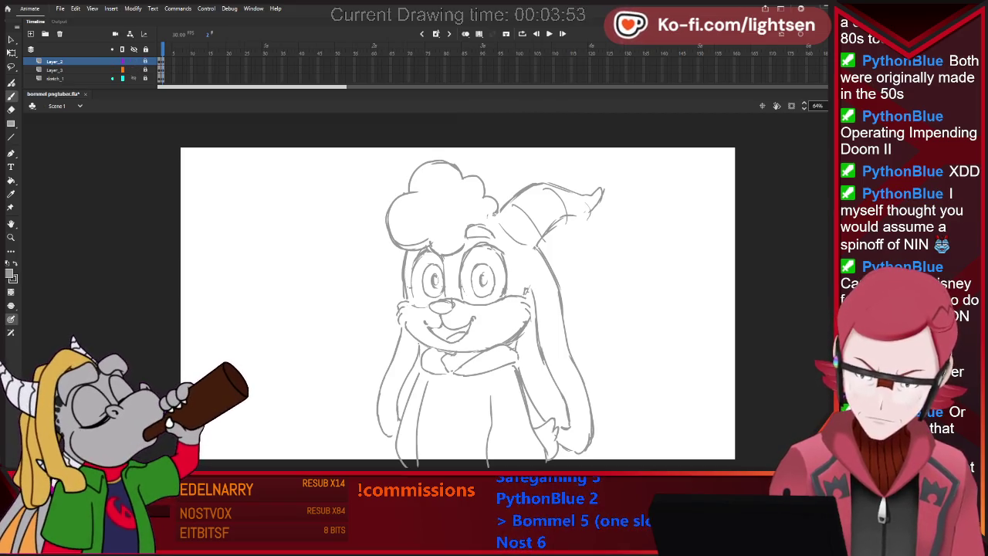
pyautogui.click(436, 206)
pyautogui.press('Delete')
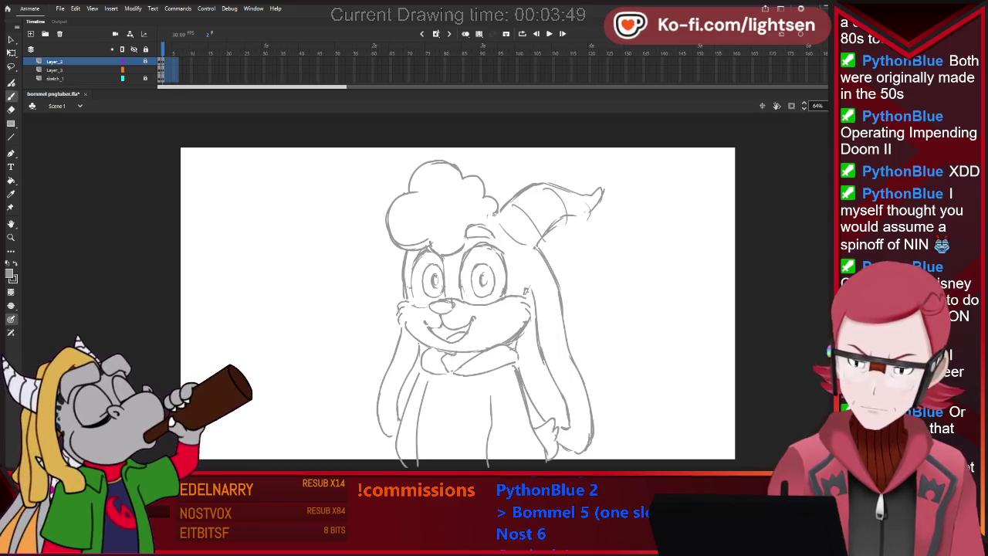
pyautogui.click(54, 79)
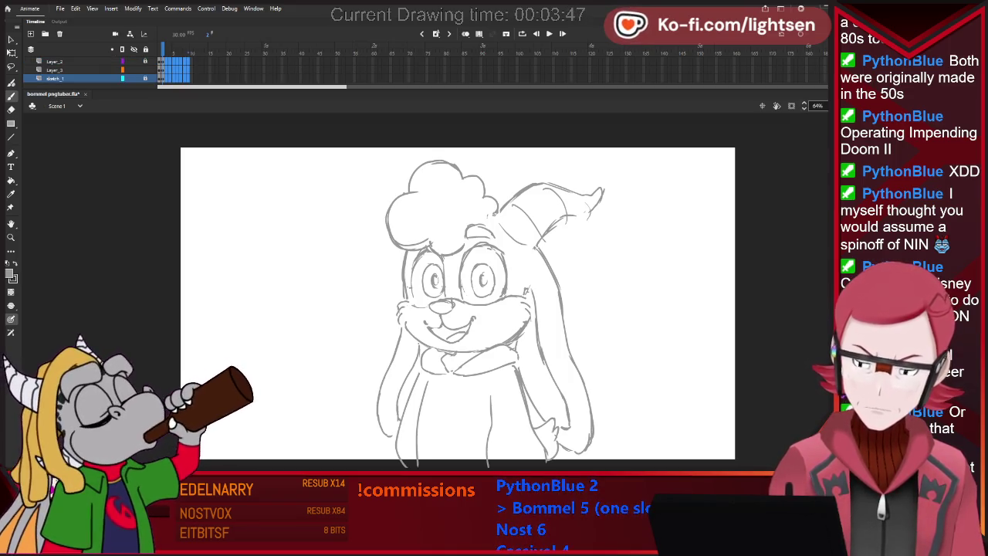
# - Play the bunny animation through, then switch via Layer_3 back to sketch_1
pyautogui.press('Return')
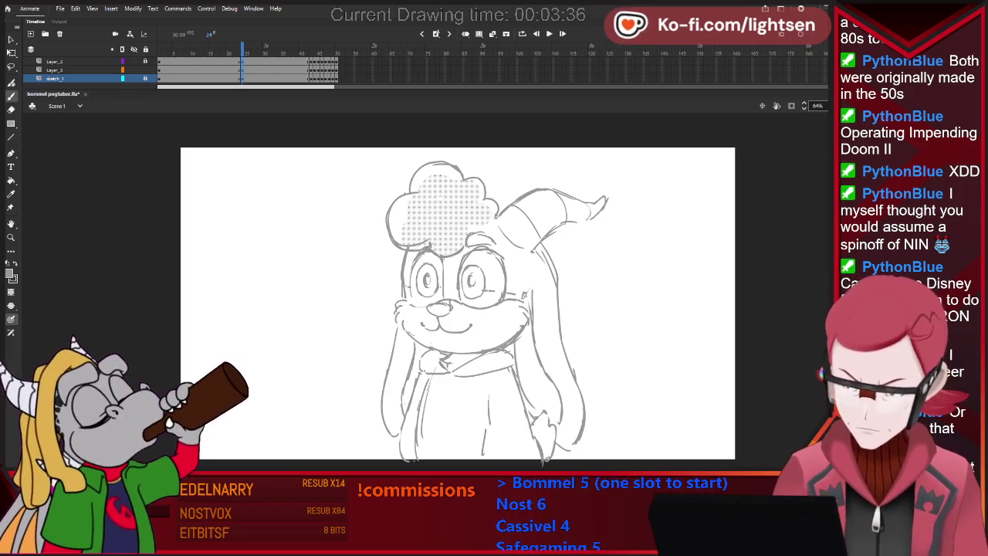
pyautogui.click(54, 69)
pyautogui.click(54, 78)
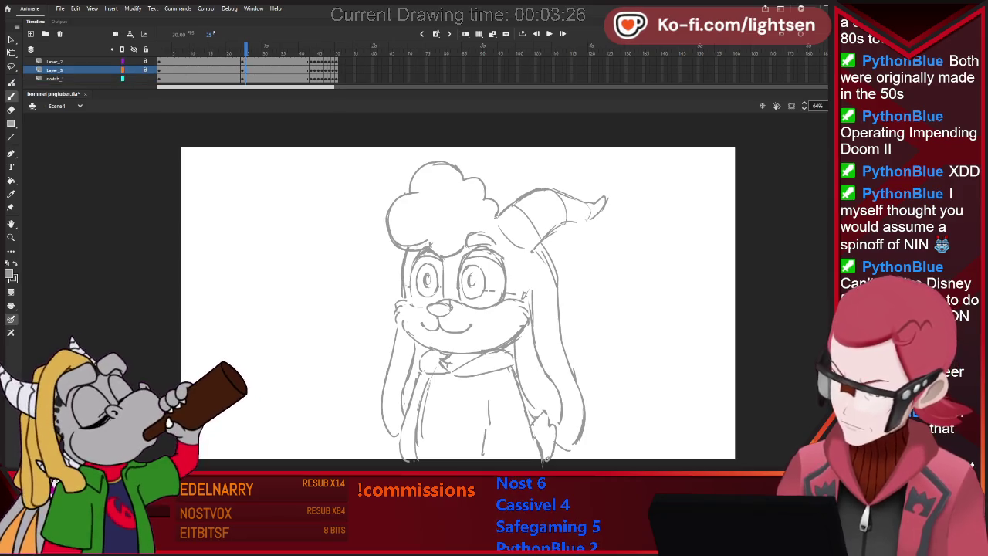
# - Draw half-lidded eyes on frame 25, then erase the eyes to empty outlines on frame 26
pyautogui.press('.')
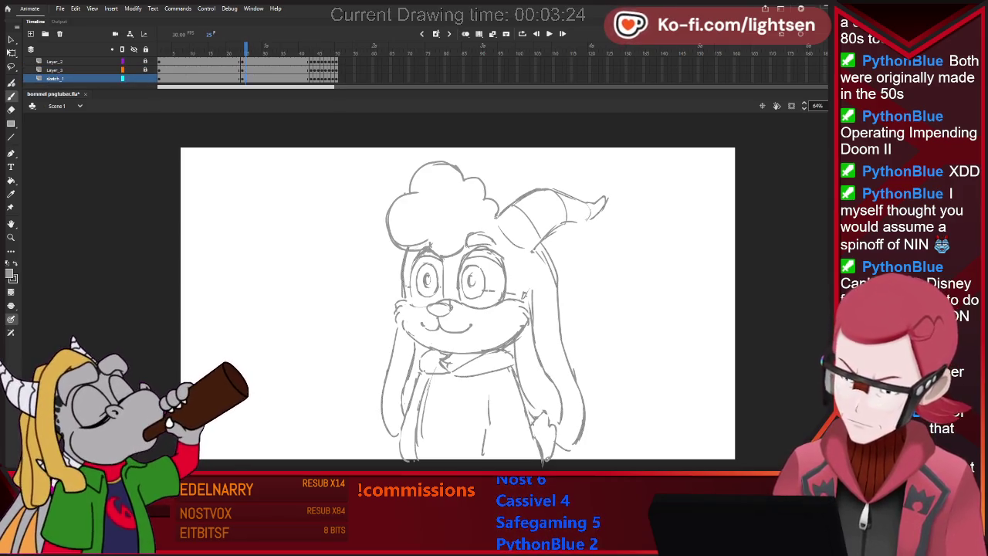
pyautogui.press('e')
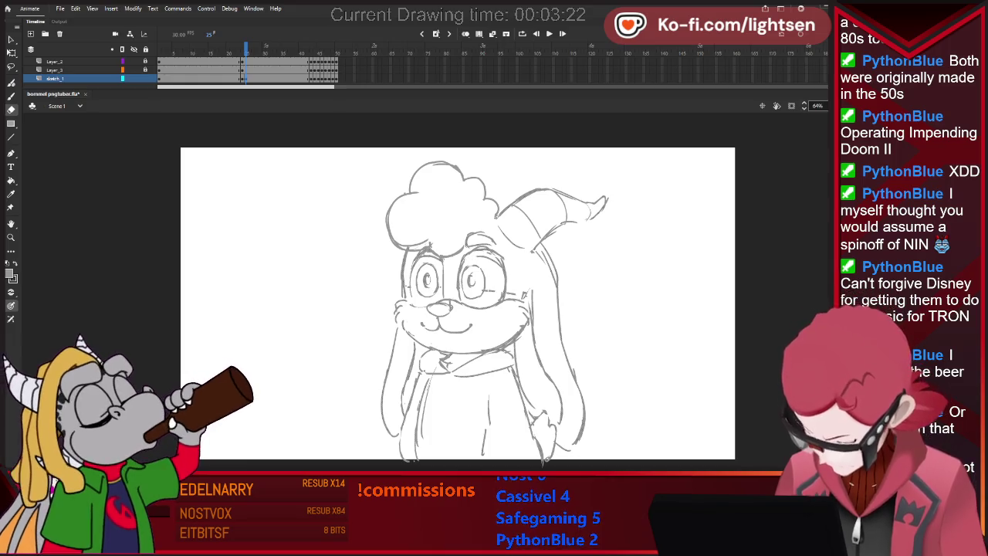
pyautogui.press('b')
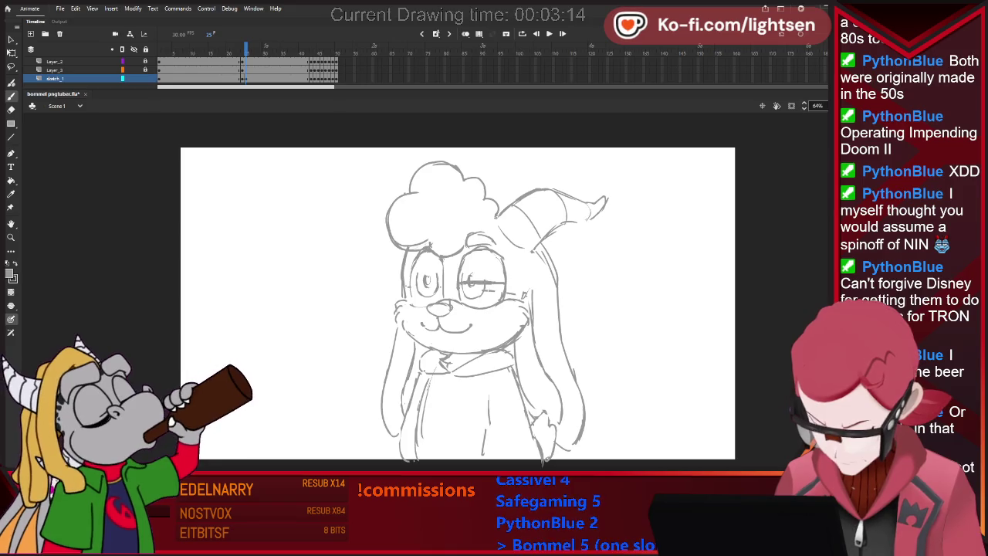
pyautogui.press('e')
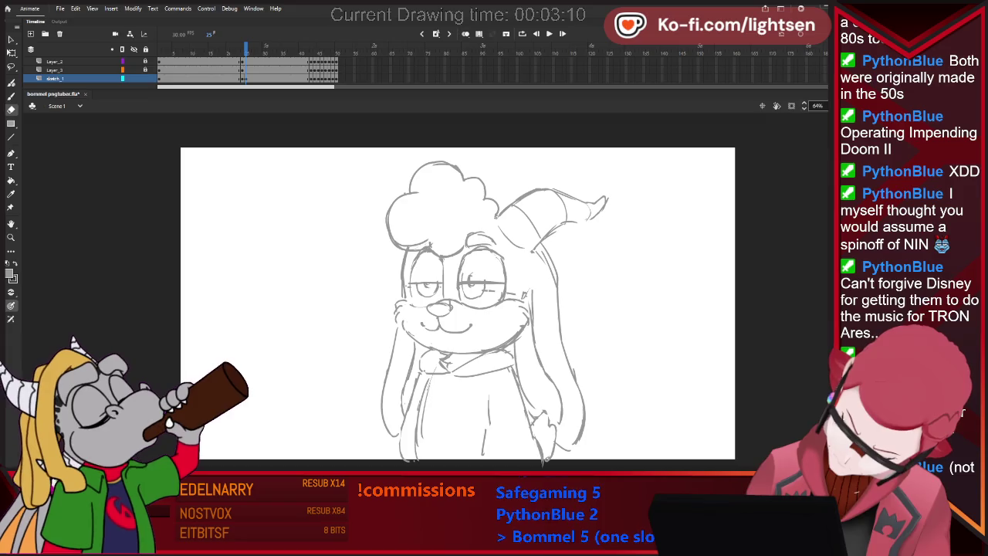
pyautogui.press('b')
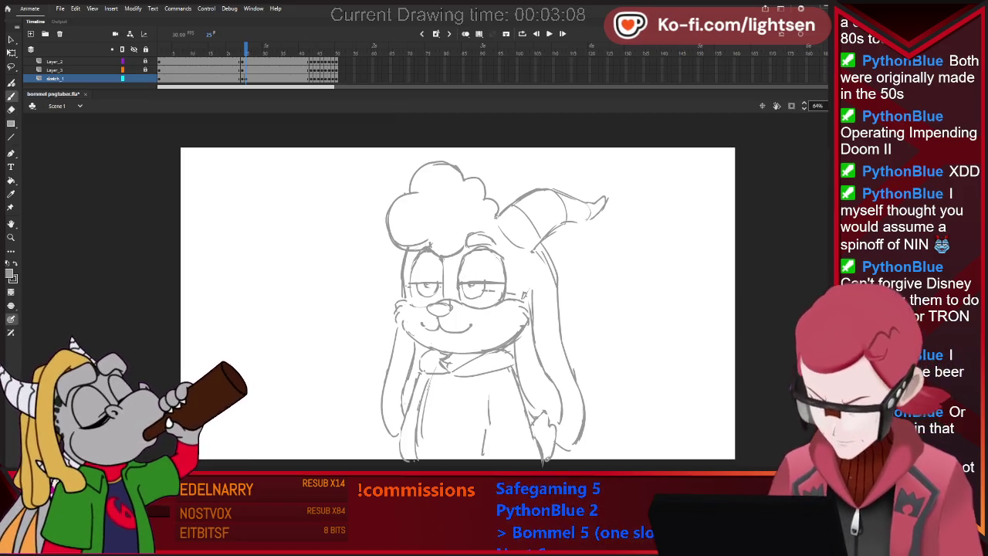
pyautogui.press('e')
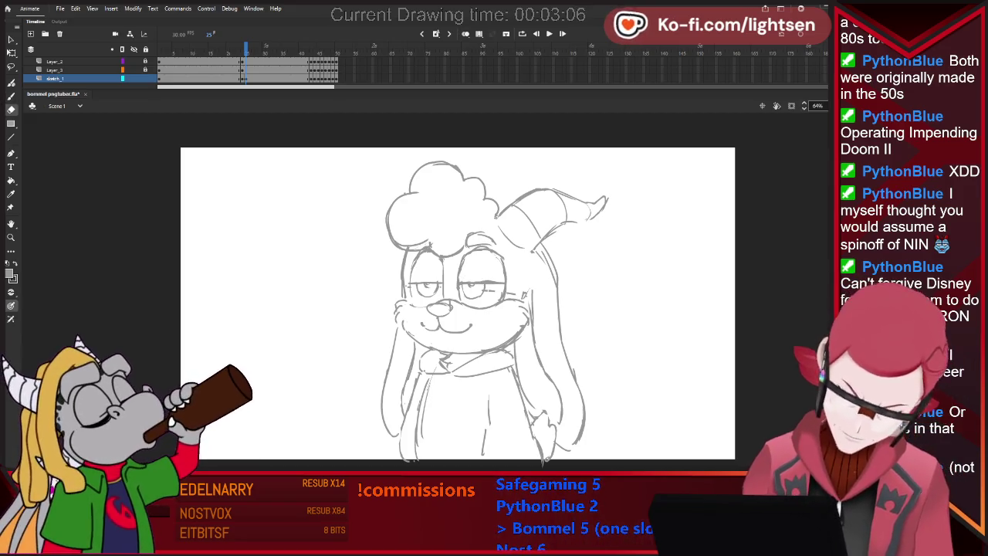
pyautogui.press('b')
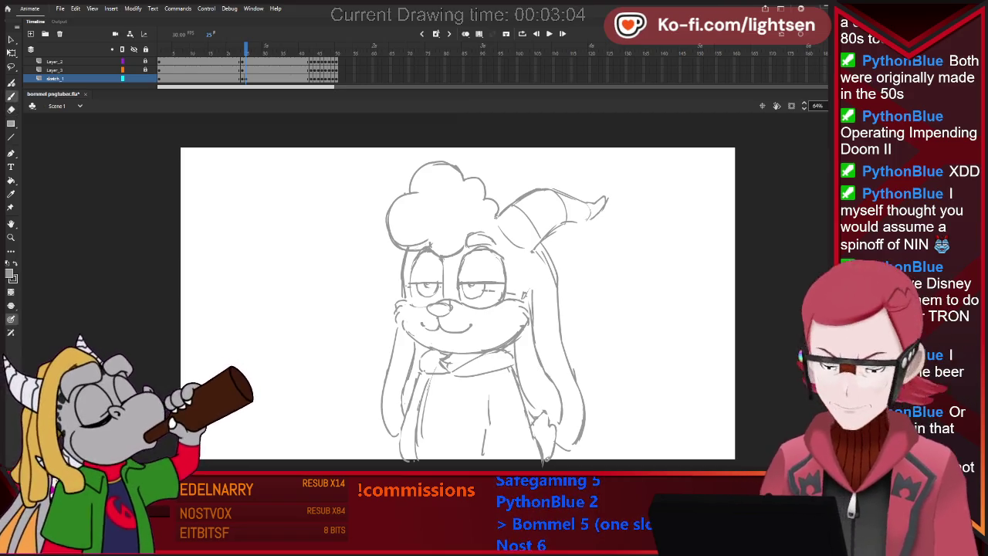
pyautogui.press('.')
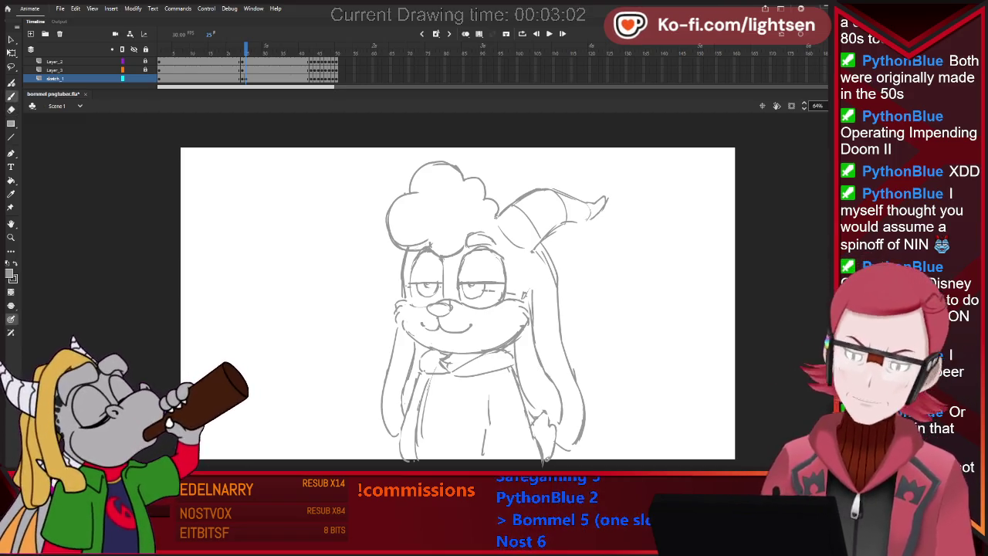
pyautogui.press('e')
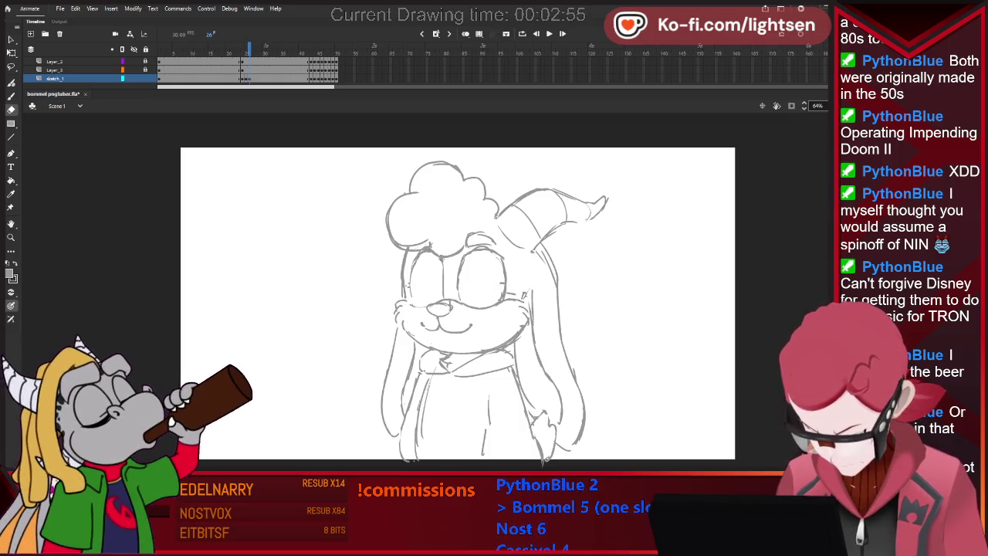
# - Add closed-eye lines inside the outlines on frame 26, then return to frame 25
pyautogui.press('b')
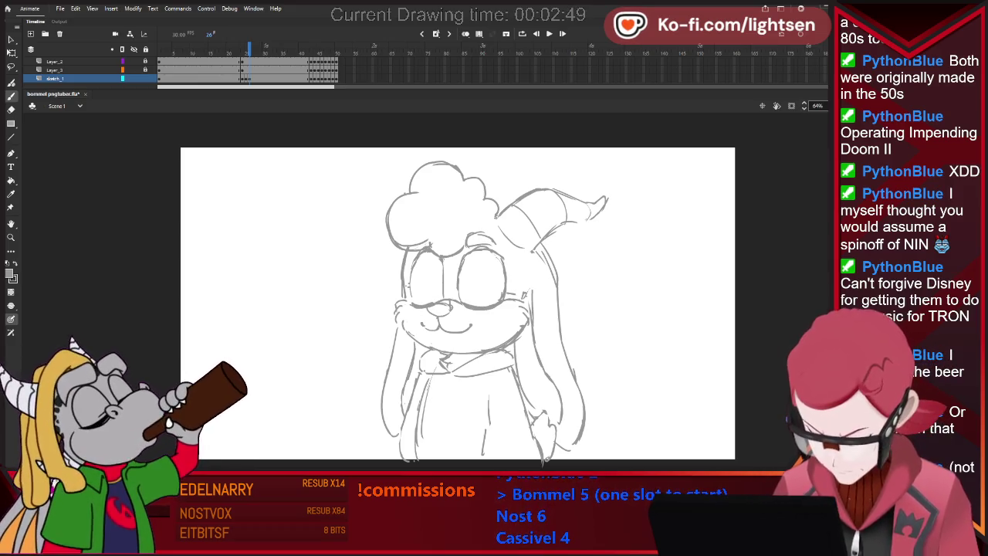
pyautogui.press('l')
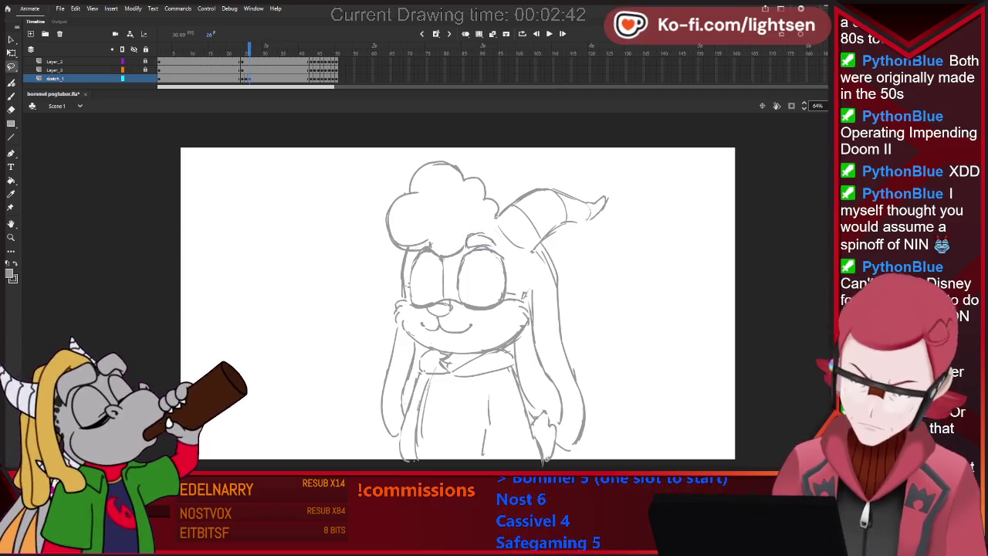
pyautogui.press(',')
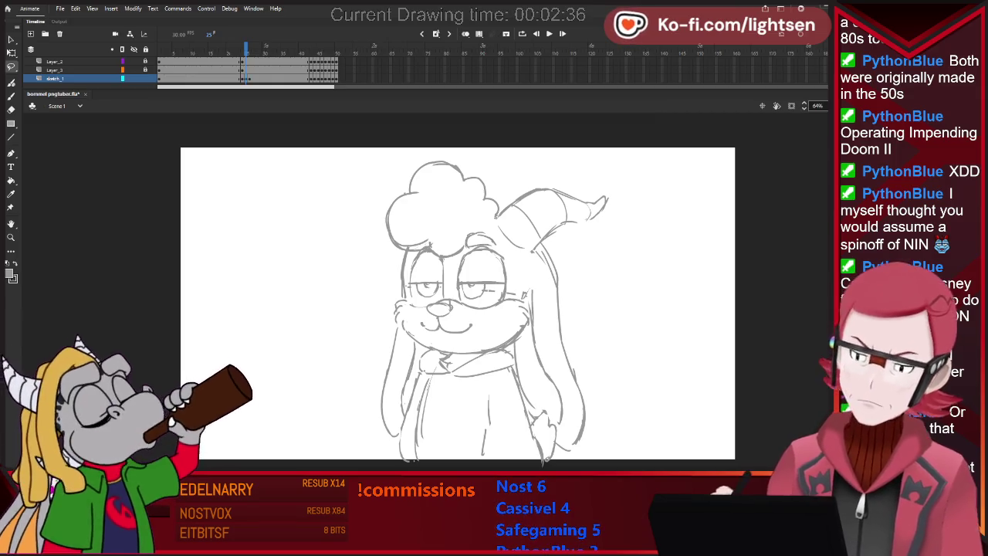
# - Flip back and forth between frames 25–27 to check the blink
pyautogui.press('.')
pyautogui.press('.')
pyautogui.press(',')
pyautogui.press('.')
pyautogui.press(',')
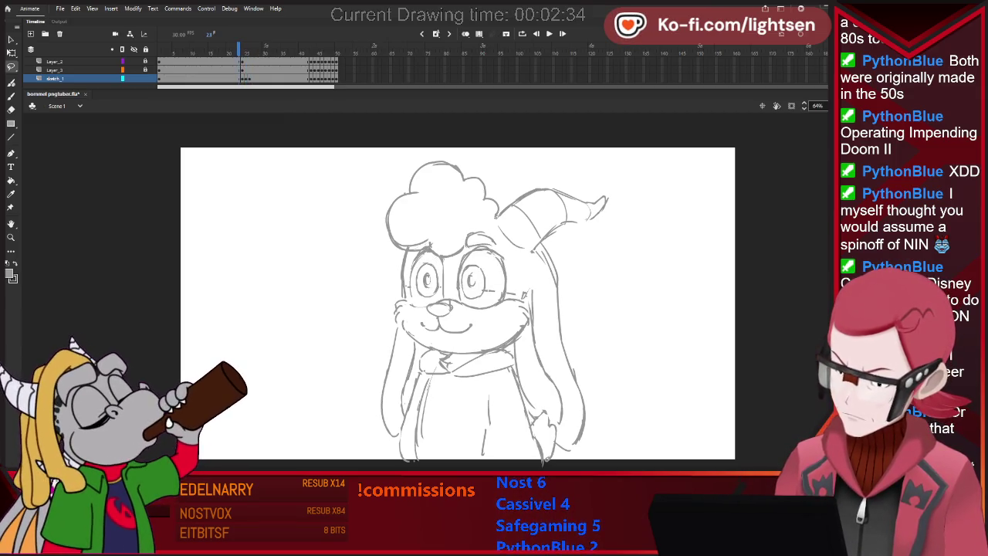
pyautogui.press(',')
pyautogui.press('.')
pyautogui.press('.')
pyautogui.press(',')
# - On frame 26, add a short stroke inside the left eye and free-transform the right eye
pyautogui.press('.')
pyautogui.press('.')
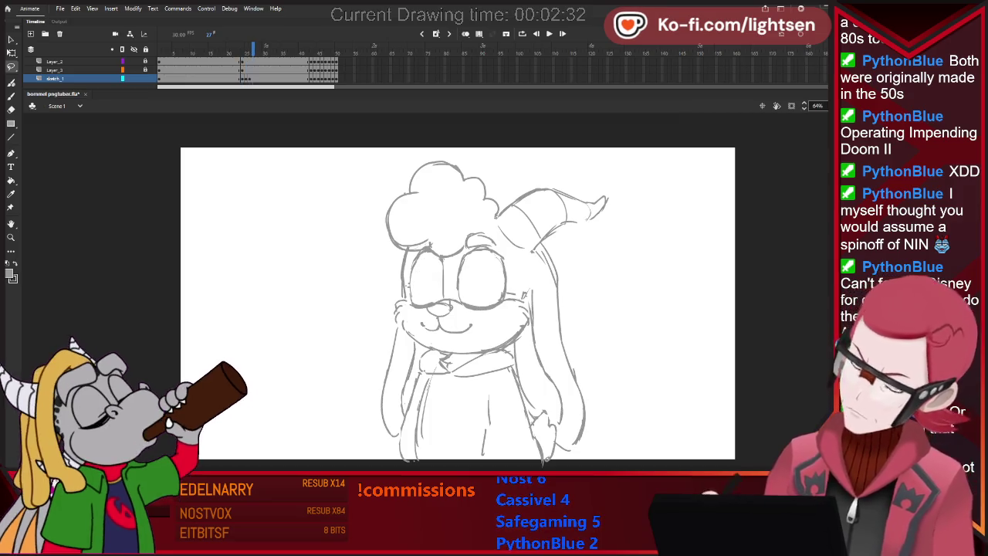
pyautogui.press(',')
pyautogui.press(',')
pyautogui.press('.')
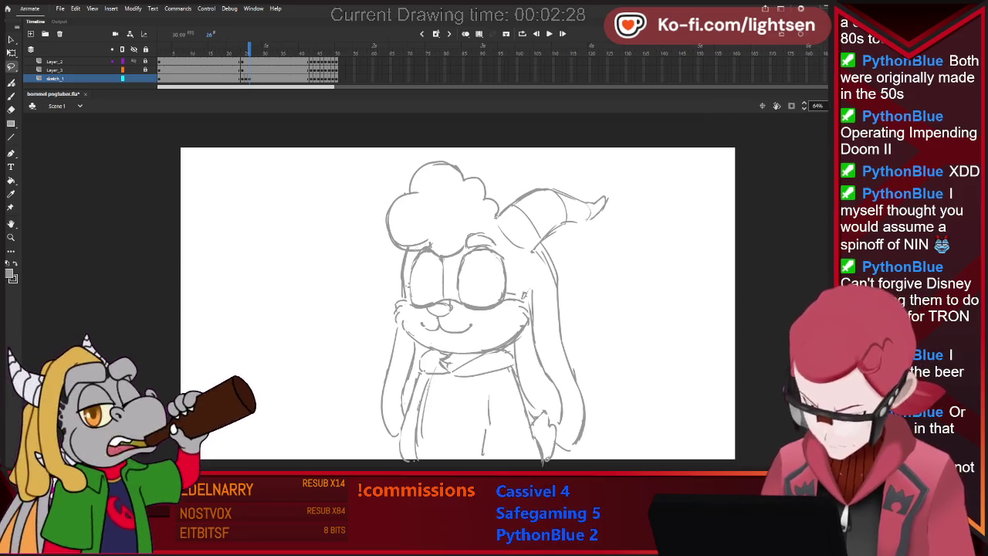
pyautogui.moveTo(456, 278)
pyautogui.mouseDown()
pyautogui.moveTo(456, 297)
pyautogui.moveTo(463, 253)
pyautogui.moveTo(456, 278)
pyautogui.mouseUp()
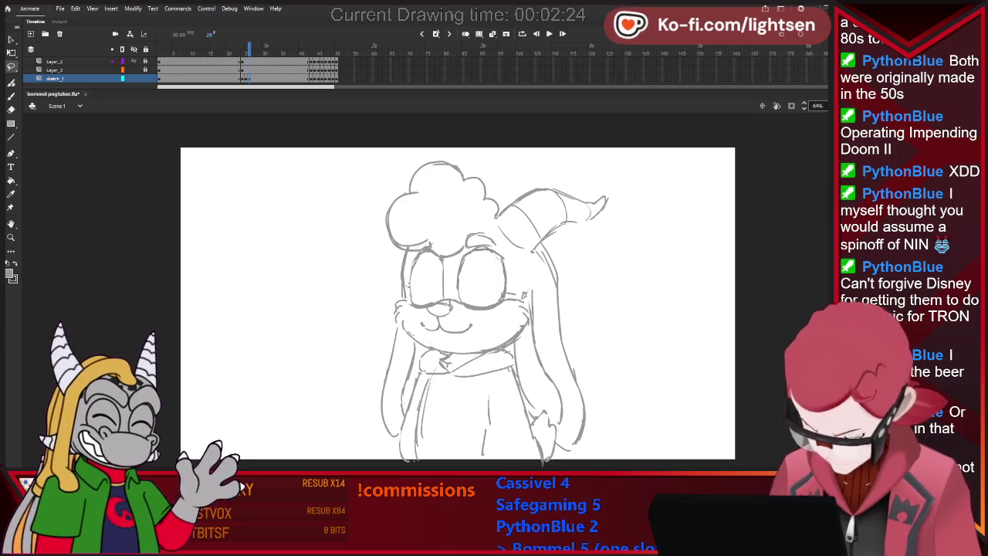
pyautogui.press('q')
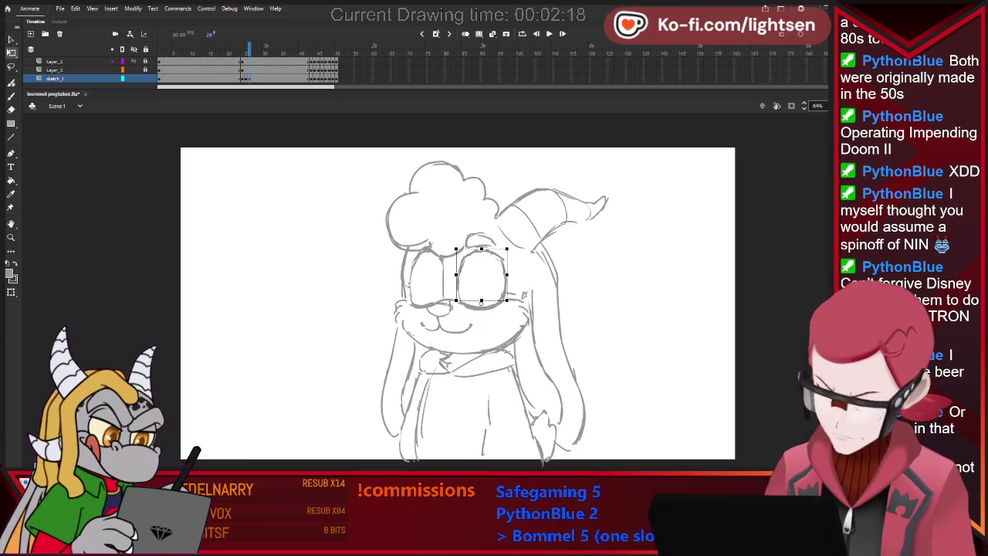
# - Lasso the left eye's lines and move the transform pivot to the eye's bottom edge
pyautogui.click(411, 293)
pyautogui.click(410, 293)
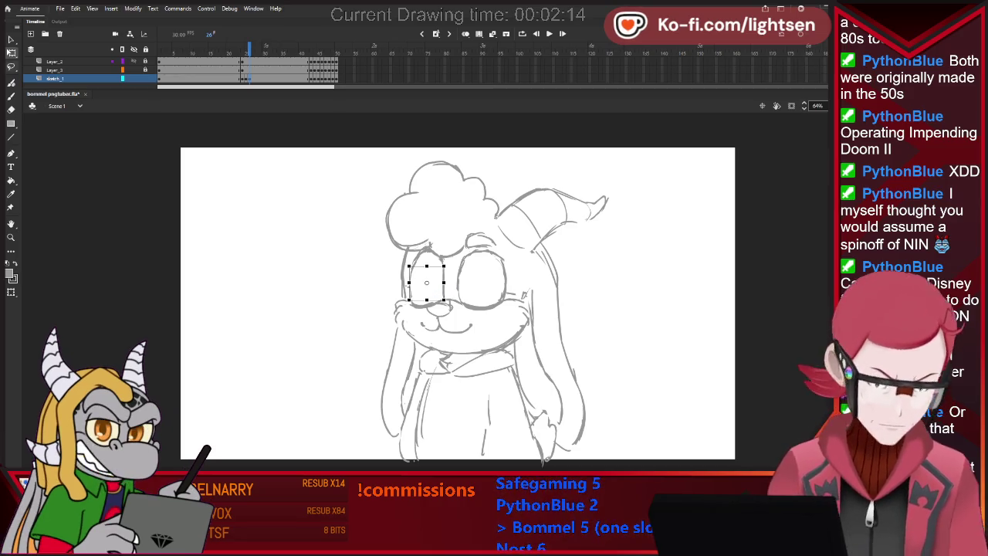
pyautogui.press('l')
pyautogui.moveTo(412, 286)
pyautogui.mouseDown()
pyautogui.moveTo(407, 261)
pyautogui.moveTo(411, 288)
pyautogui.mouseUp()
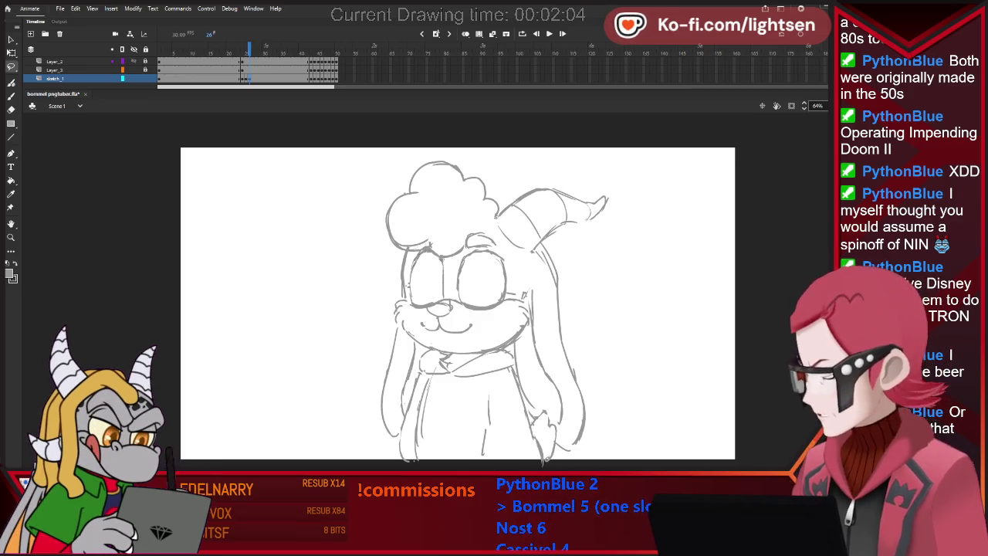
pyautogui.moveTo(425, 274); pyautogui.dragTo(426, 298)
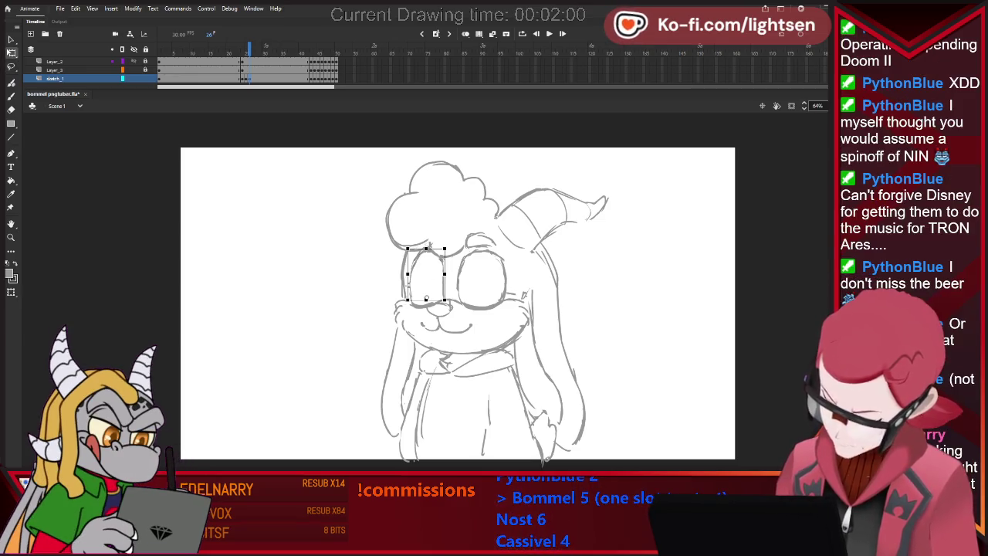
pyautogui.press('b')
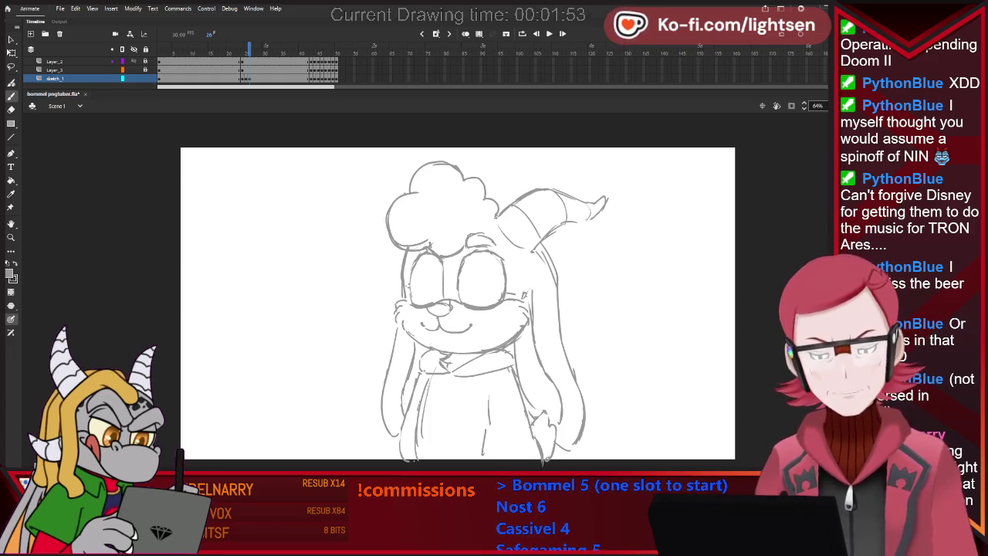
# - Replay the blink, then lasso both open eyes on frame 28 for resizing
pyautogui.press(',')
pyautogui.press('Return')
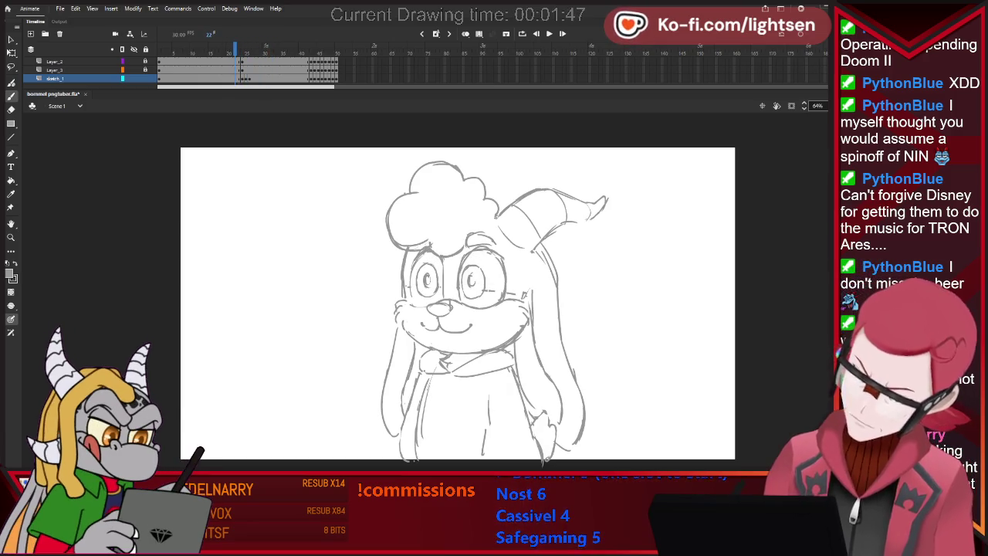
pyautogui.press('.')
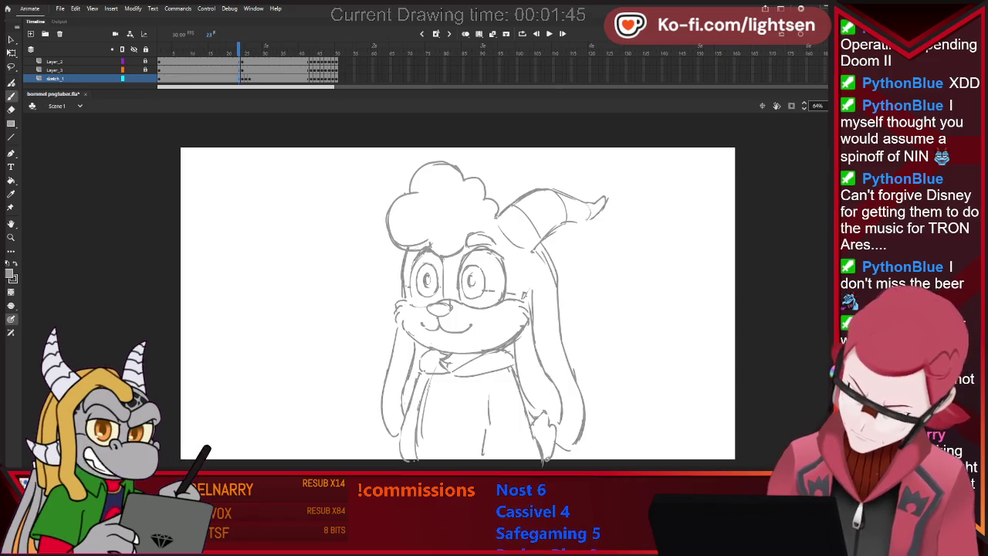
pyautogui.press('.')
pyautogui.press('.')
pyautogui.press('.')
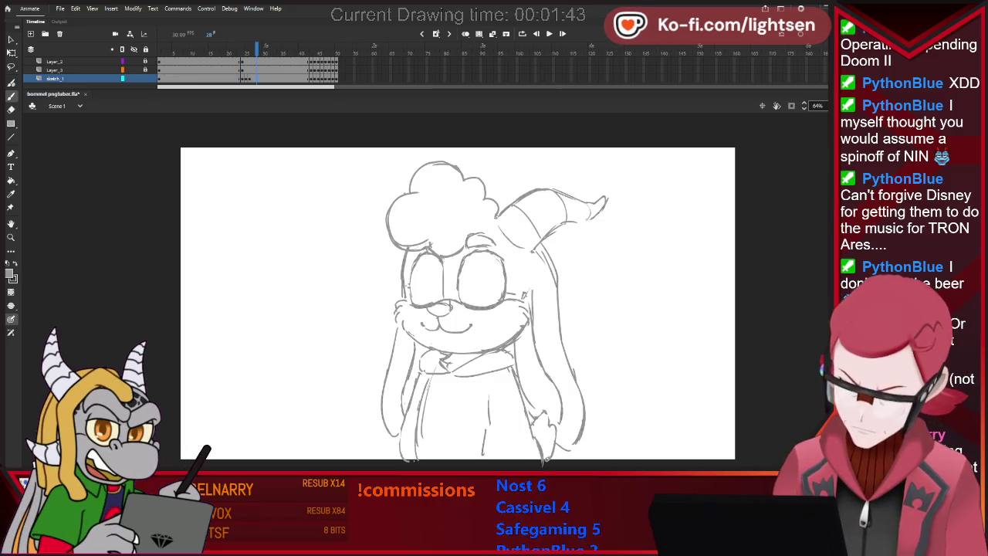
pyautogui.press('.')
pyautogui.press('.')
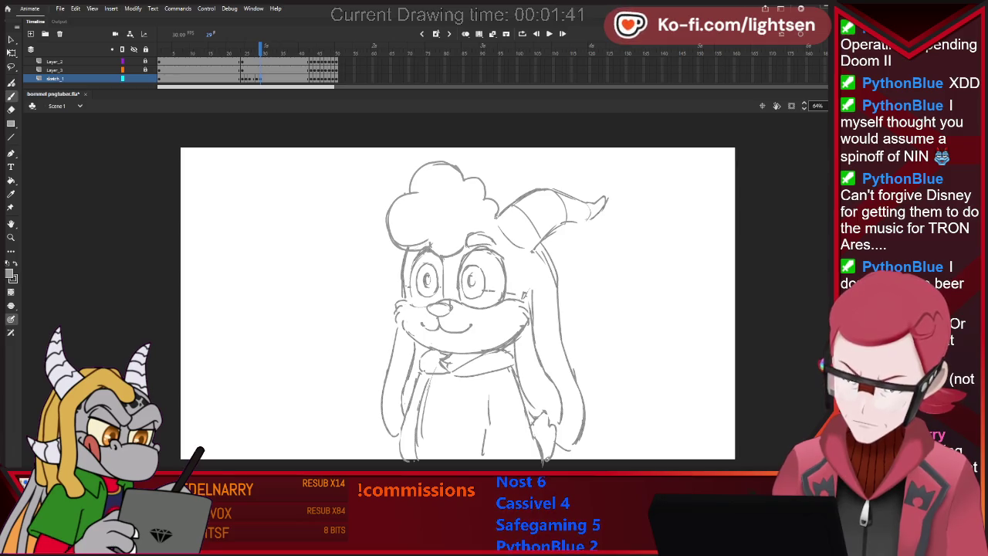
pyautogui.press(',')
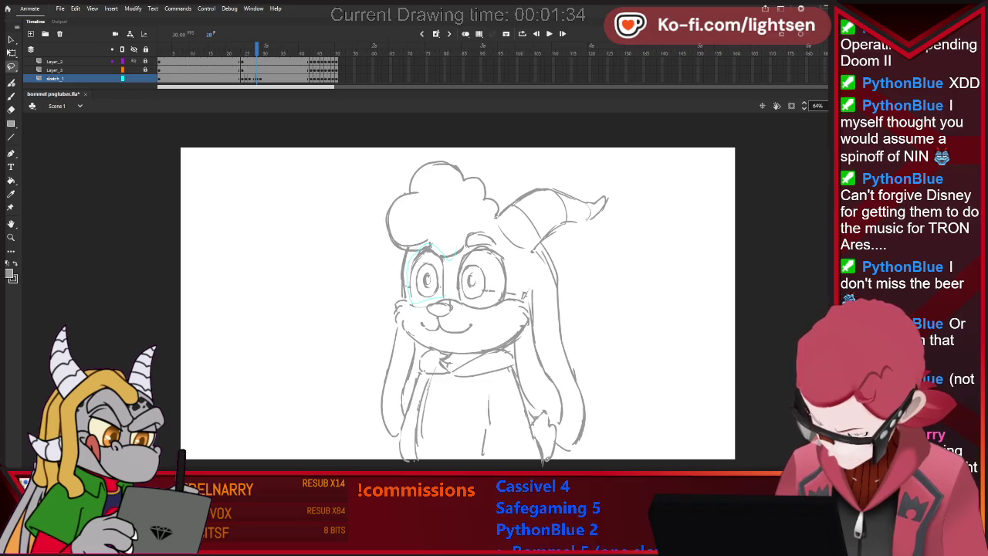
pyautogui.moveTo(466, 233)
pyautogui.mouseDown()
pyautogui.moveTo(495, 227)
pyautogui.moveTo(509, 261)
pyautogui.mouseUp()
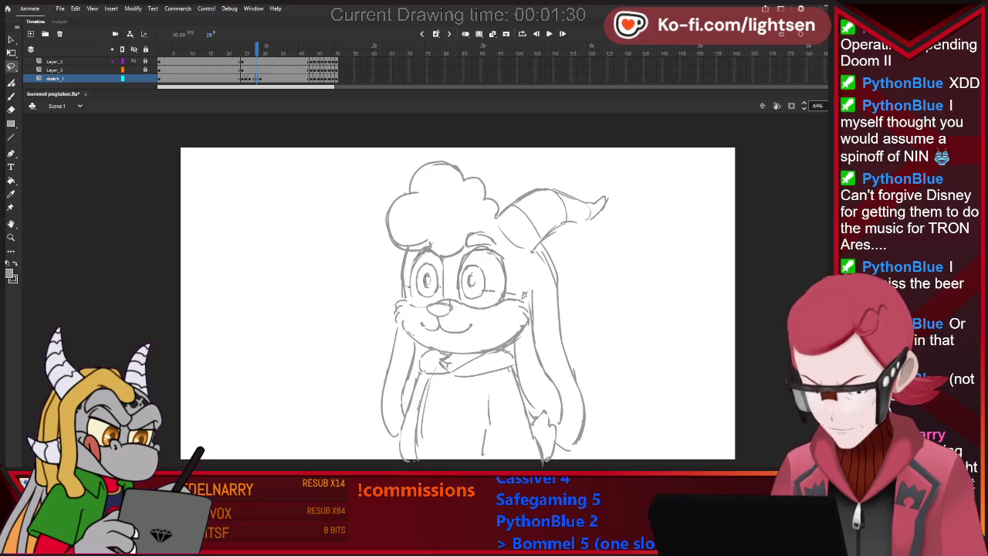
pyautogui.press('q')
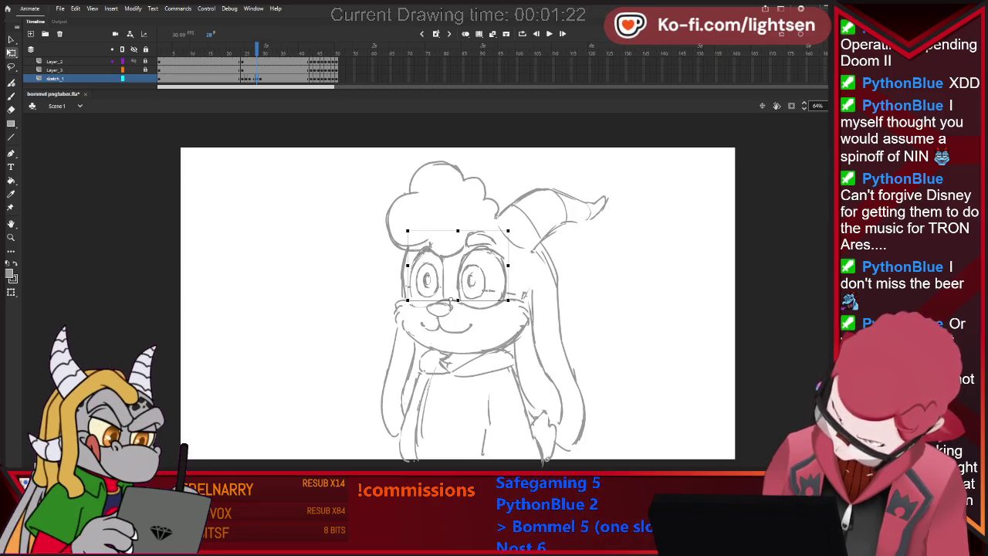
# - Scrub the blink and draw heavy upper eyelid lines across both round eyes on frame 27
pyautogui.press('v')
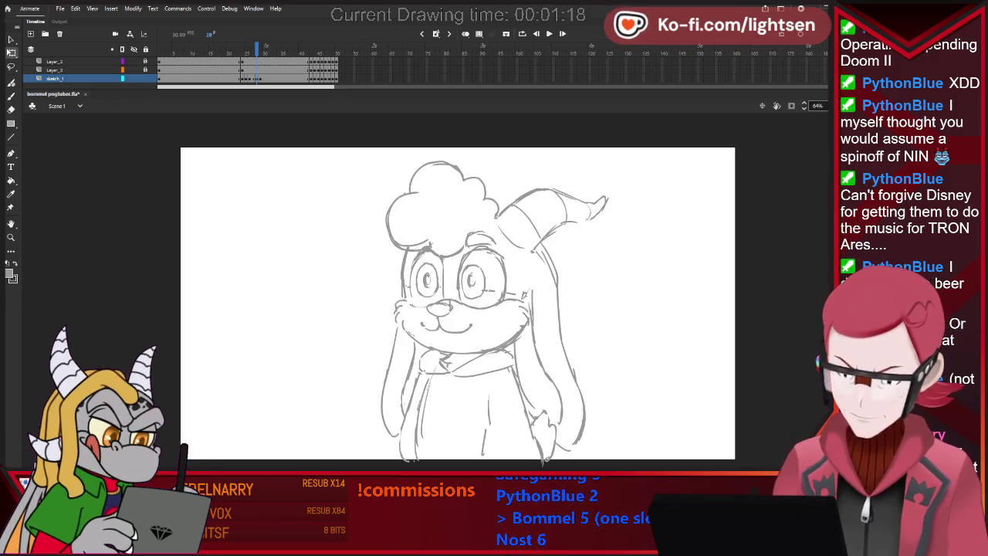
pyautogui.press('.')
pyautogui.press('.')
pyautogui.press('.')
pyautogui.press('.')
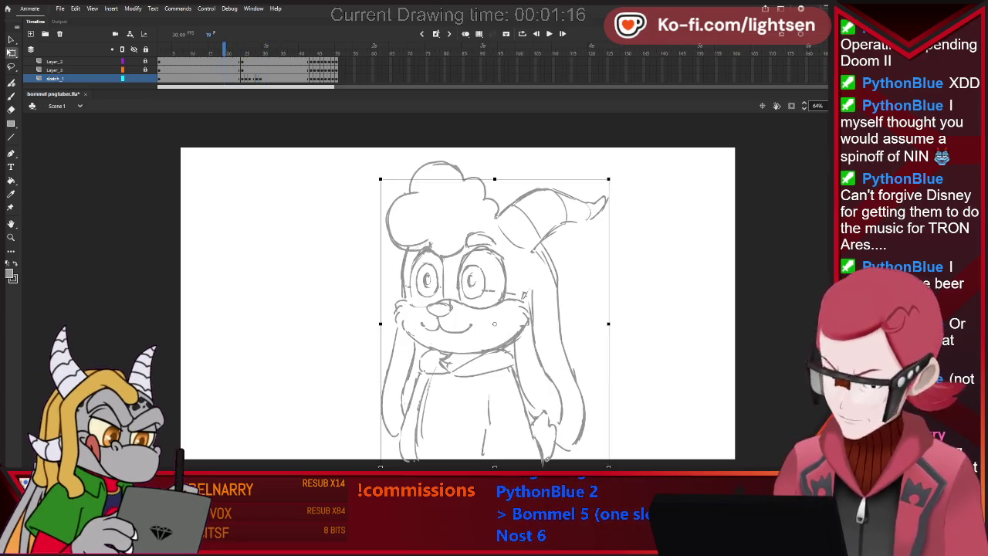
pyautogui.press('.')
pyautogui.press('.')
pyautogui.press('.')
pyautogui.press(',')
pyautogui.press(',')
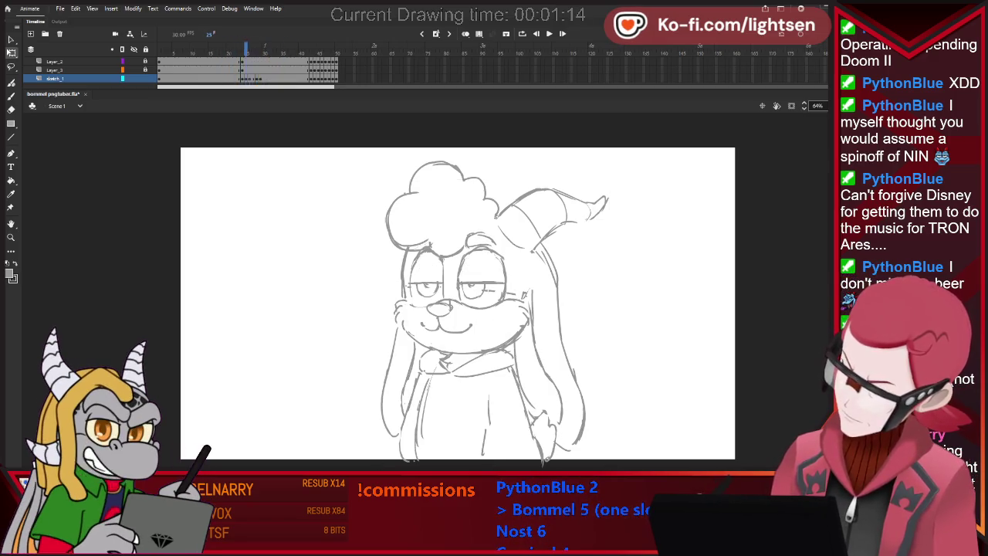
pyautogui.press(',')
pyautogui.press(',')
pyautogui.press(',')
pyautogui.press(',')
pyautogui.press(',')
pyautogui.press(',')
pyautogui.press(',')
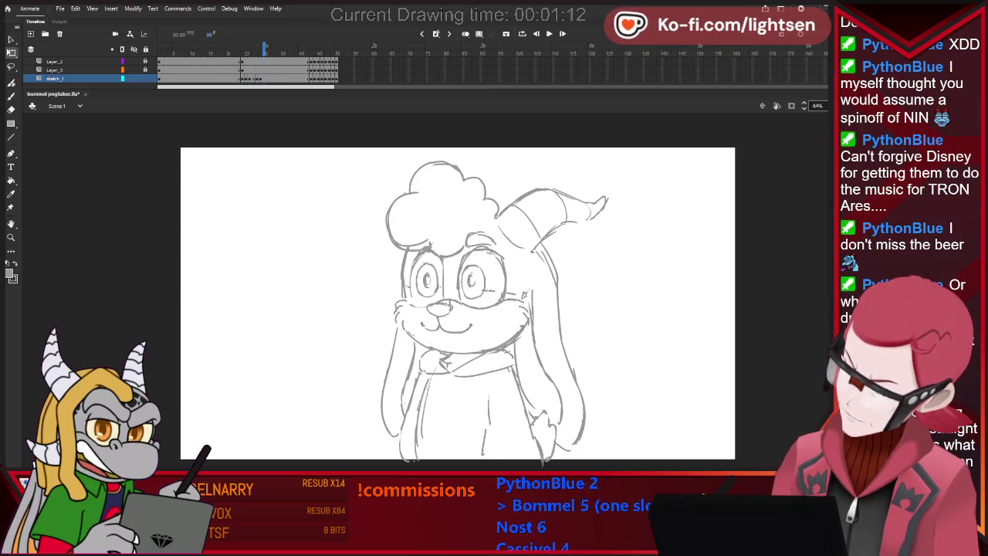
pyautogui.press('.')
pyautogui.press('.')
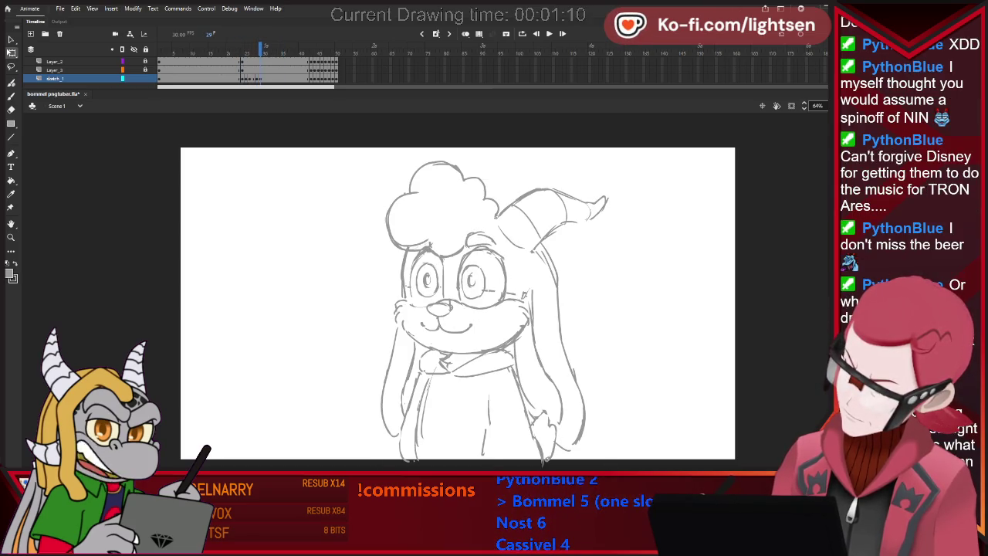
pyautogui.press(',')
pyautogui.press('b')
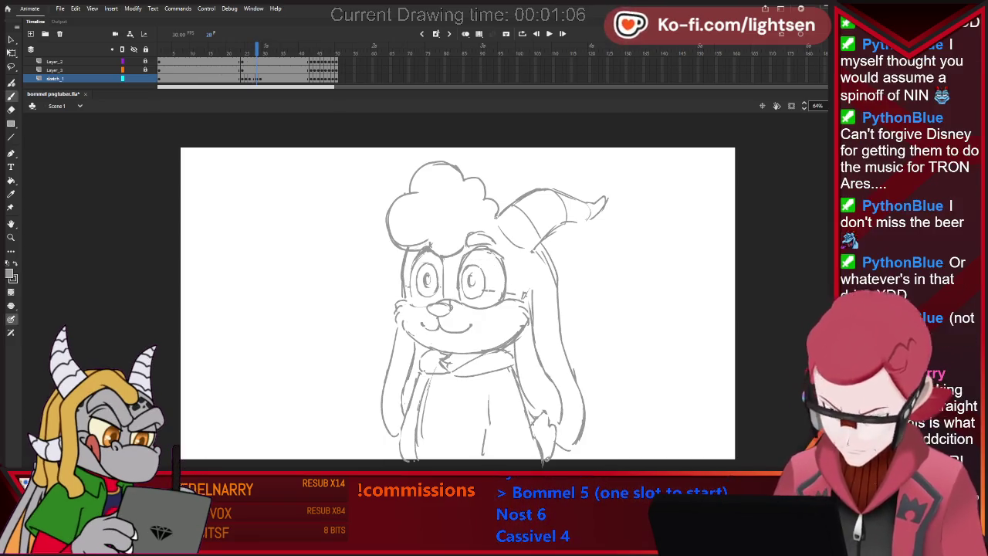
pyautogui.press(',')
pyautogui.press(',')
pyautogui.press(',')
pyautogui.press(',')
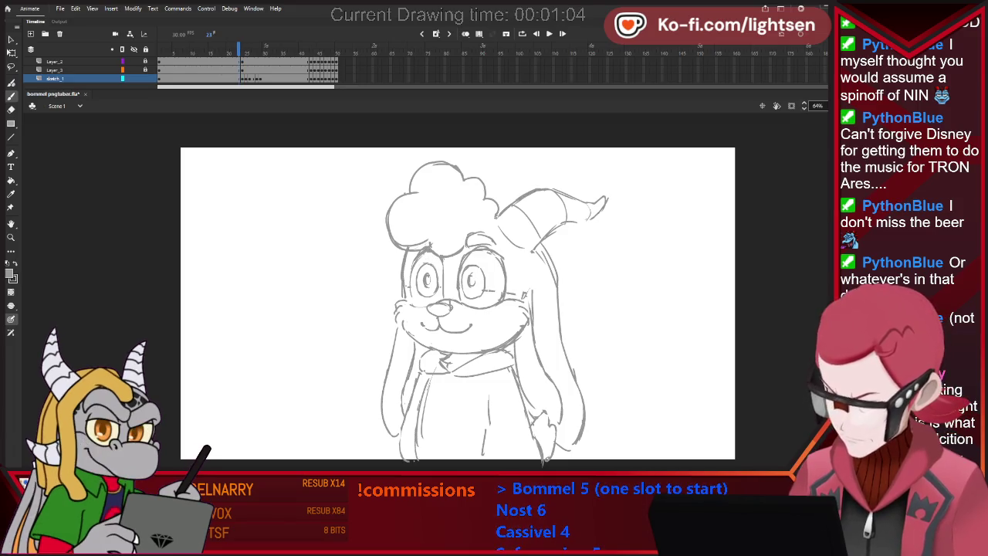
pyautogui.press('.')
pyautogui.press('.')
pyautogui.press('.')
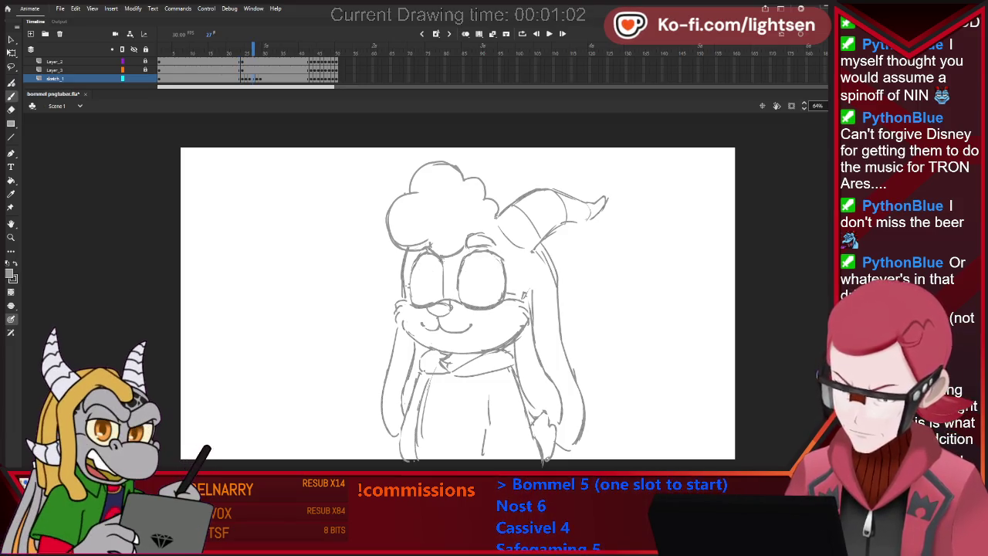
pyautogui.press('.')
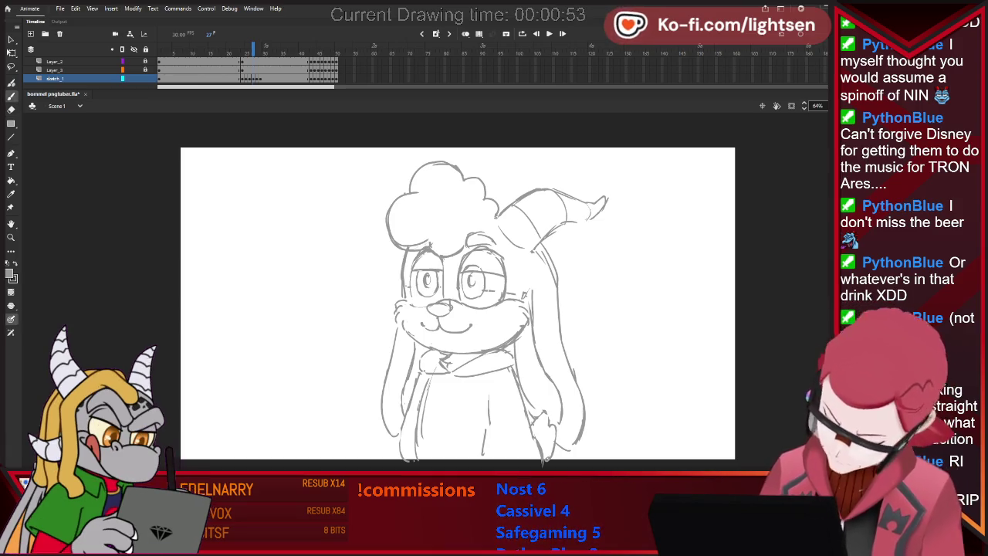
# - Touch up the in-between eye strokes with the Eraser and Brush
pyautogui.press('e')
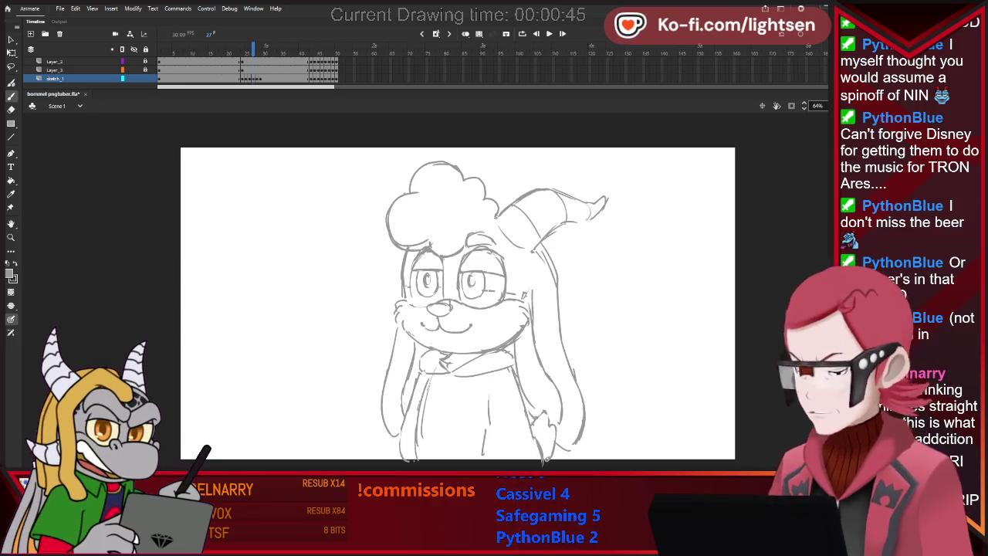
pyautogui.press('e')
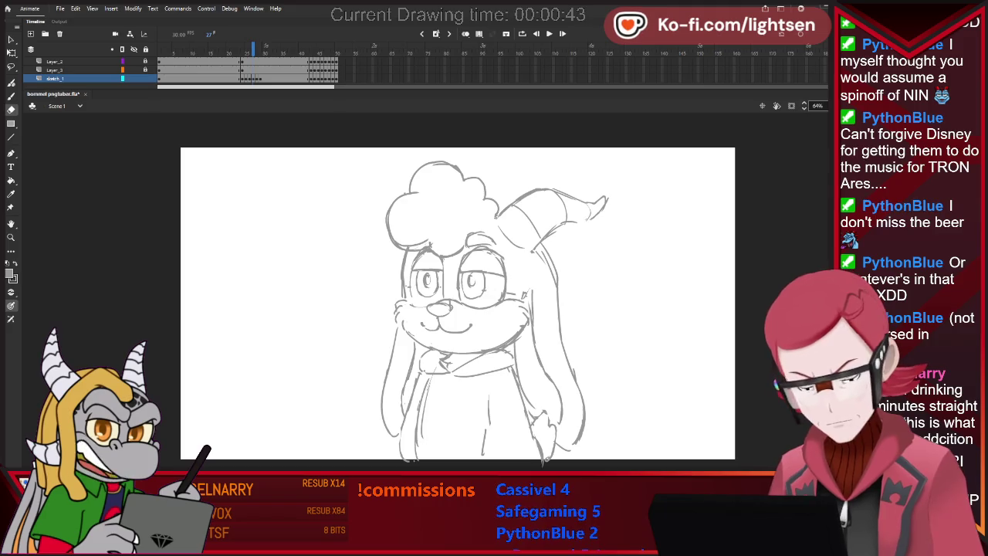
pyautogui.press('b')
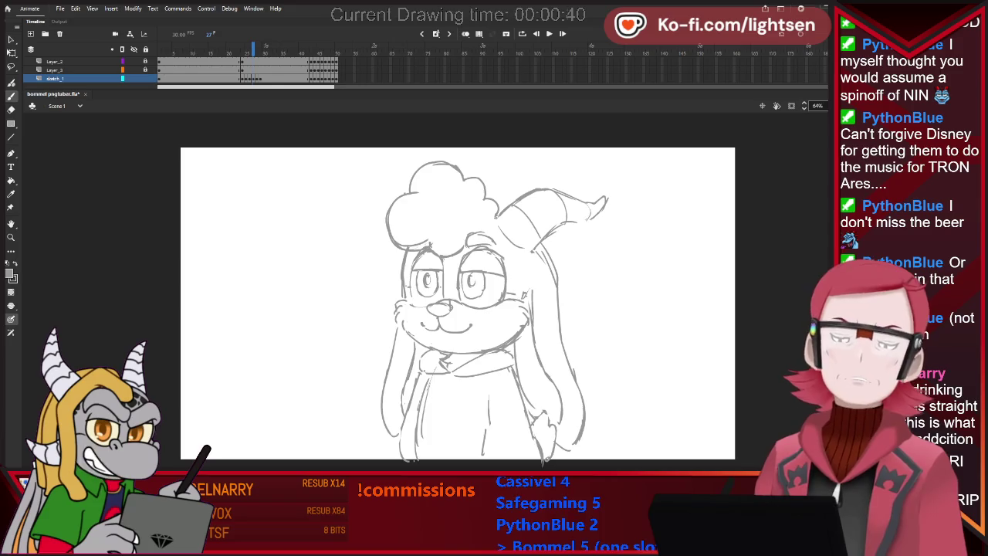
# - Step back and forth through the blink frames to preview the eyes
pyautogui.press(',')
pyautogui.press(',')
pyautogui.press(',')
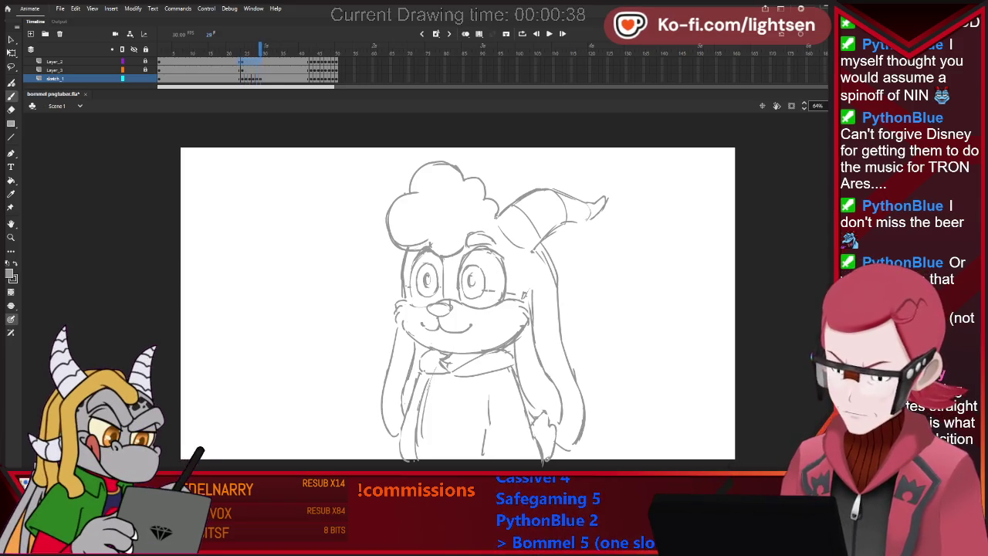
pyautogui.press(',')
pyautogui.press(',')
pyautogui.press('.')
pyautogui.press('.')
pyautogui.press('.')
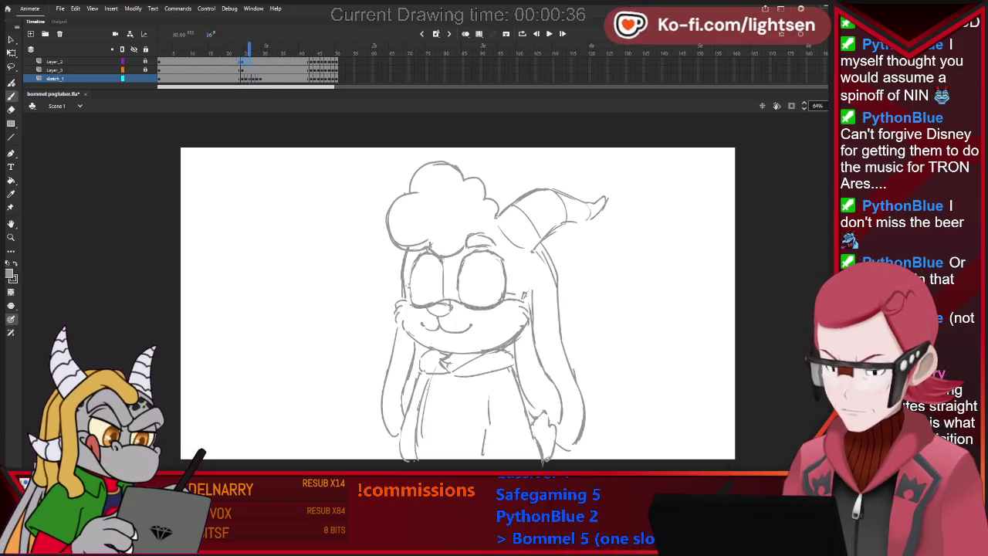
pyautogui.press('.')
pyautogui.press('.')
pyautogui.press(',')
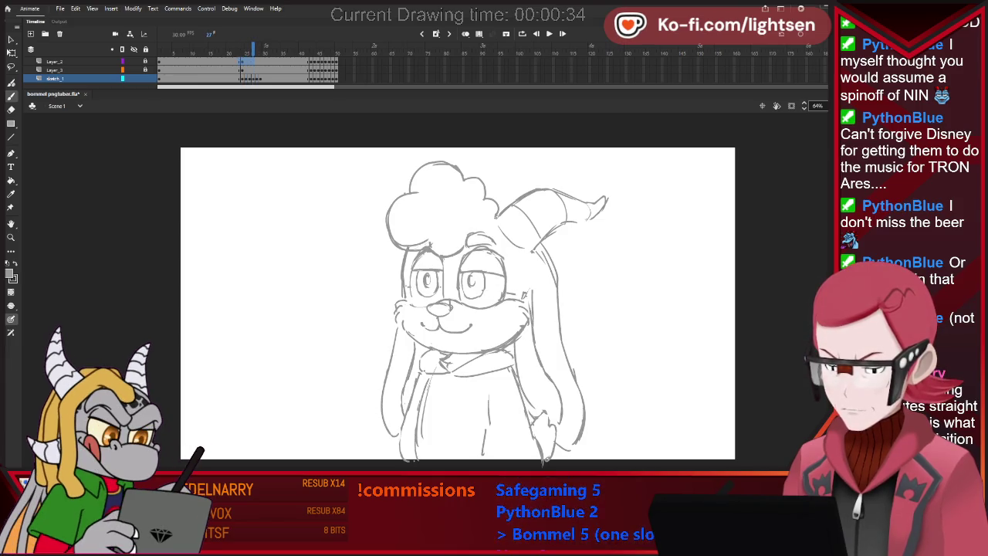
pyautogui.press(',')
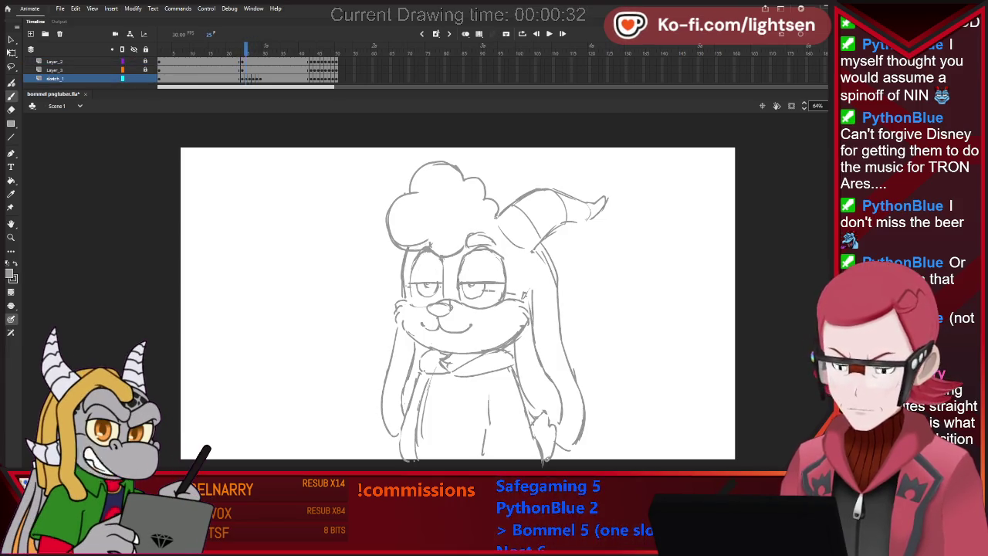
pyautogui.press(',')
pyautogui.press(',')
pyautogui.press(',')
pyautogui.press(',')
pyautogui.press('.')
pyautogui.press('.')
pyautogui.press('.')
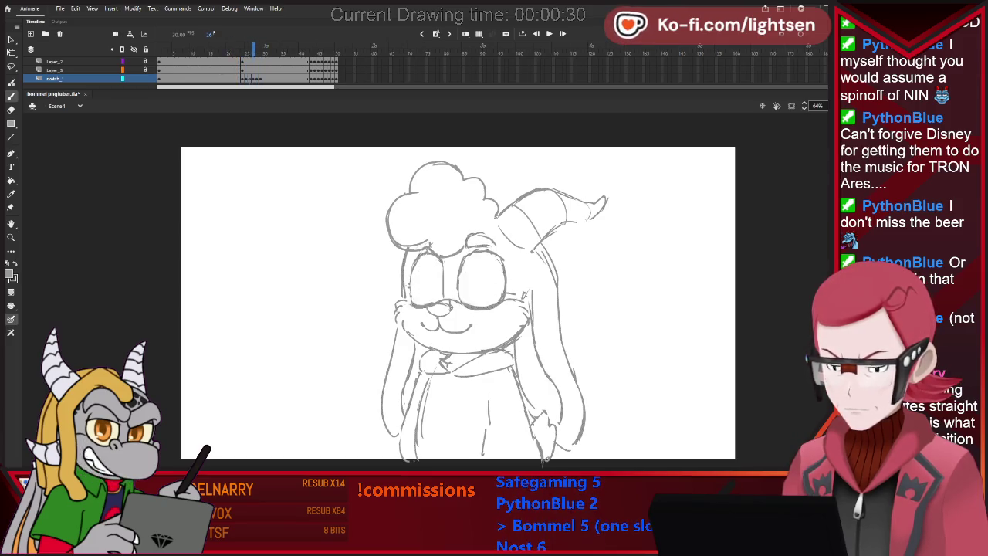
pyautogui.press('.')
pyautogui.press('.')
pyautogui.press('.')
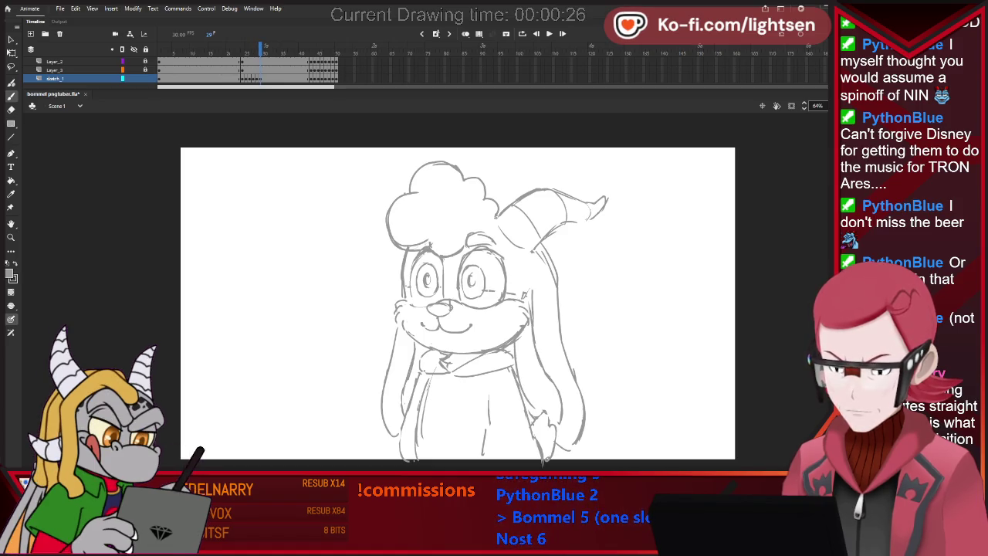
pyautogui.press('.')
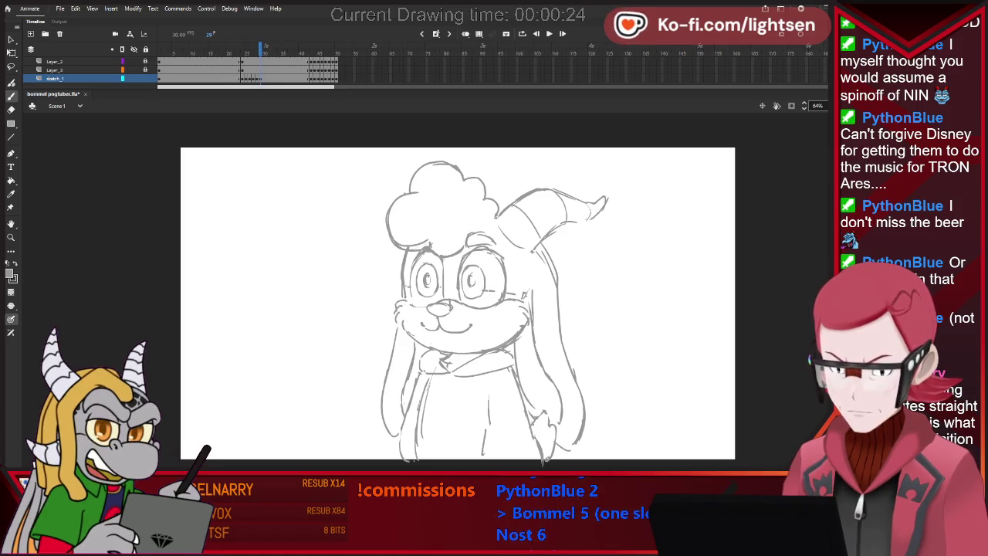
pyautogui.press('l')
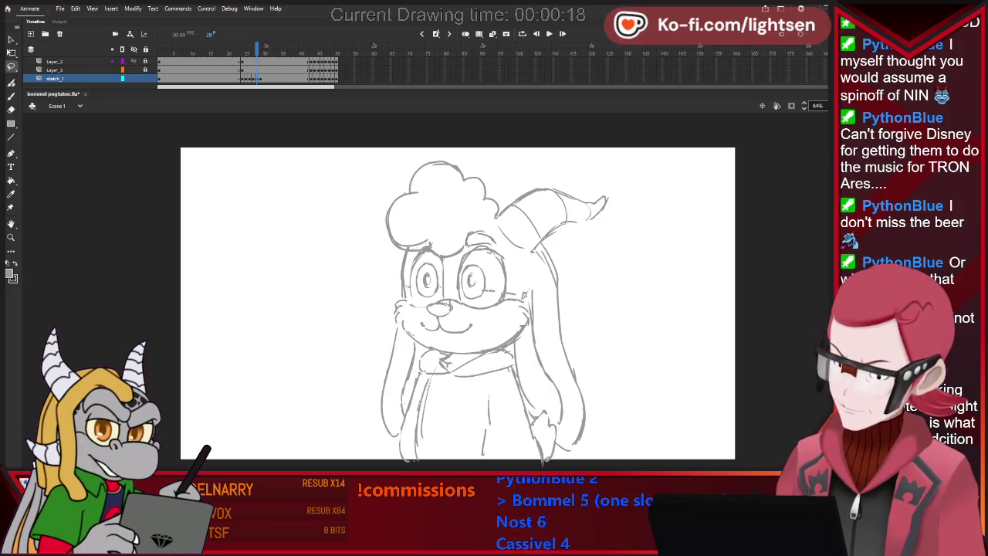
# - Scrub the blink once more, then play the animation from the start
pyautogui.press('.')
pyautogui.press('.')
pyautogui.press('.')
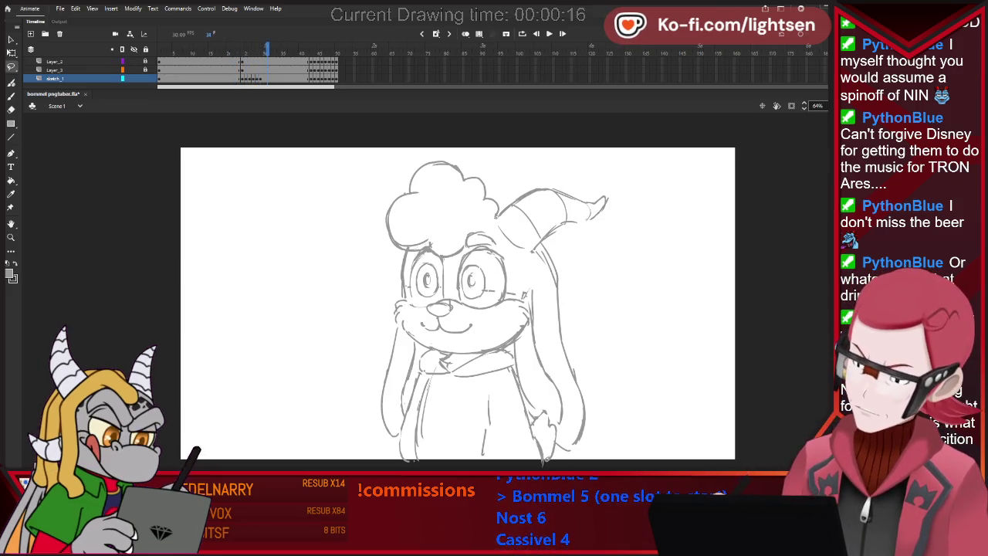
pyautogui.press(',')
pyautogui.press(',')
pyautogui.press(',')
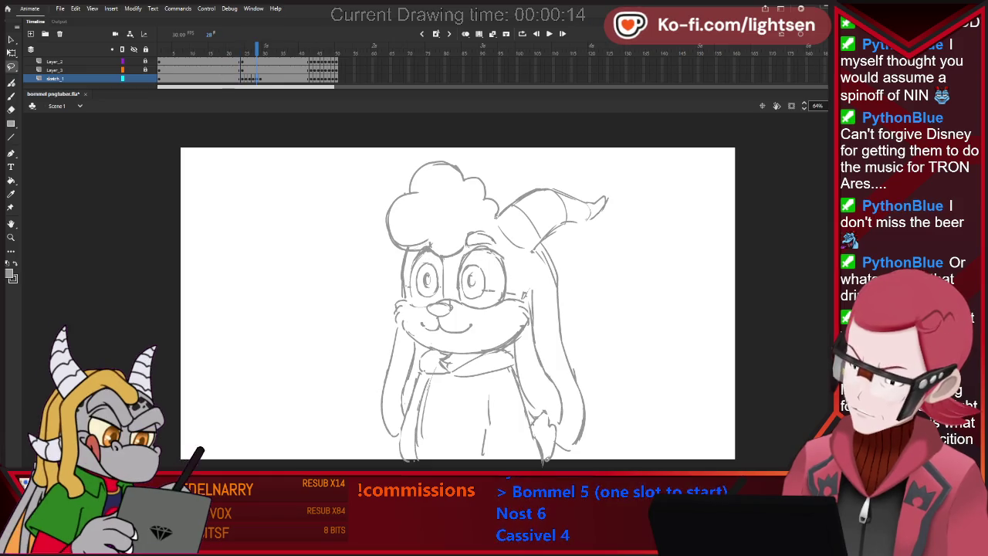
pyautogui.press(',')
pyautogui.press(',')
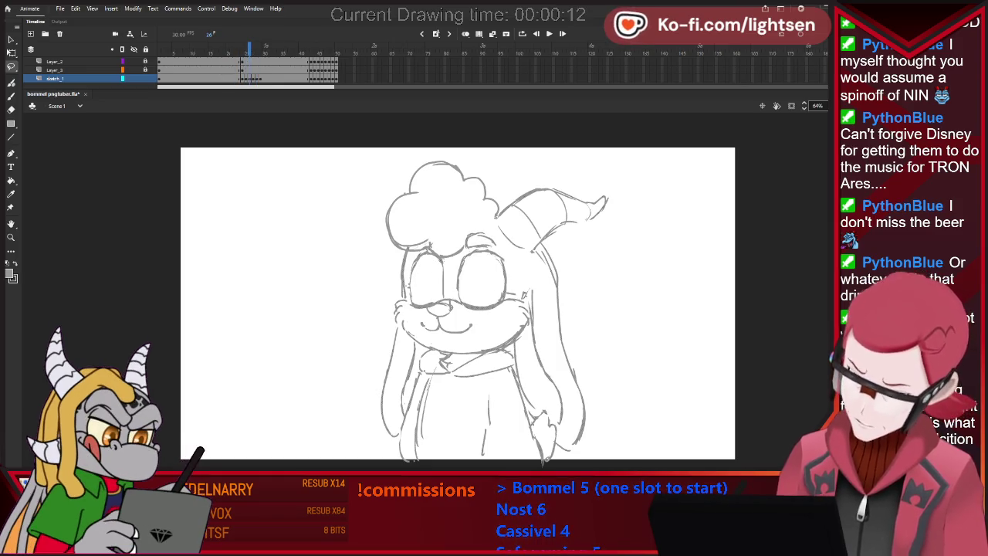
pyautogui.press('.')
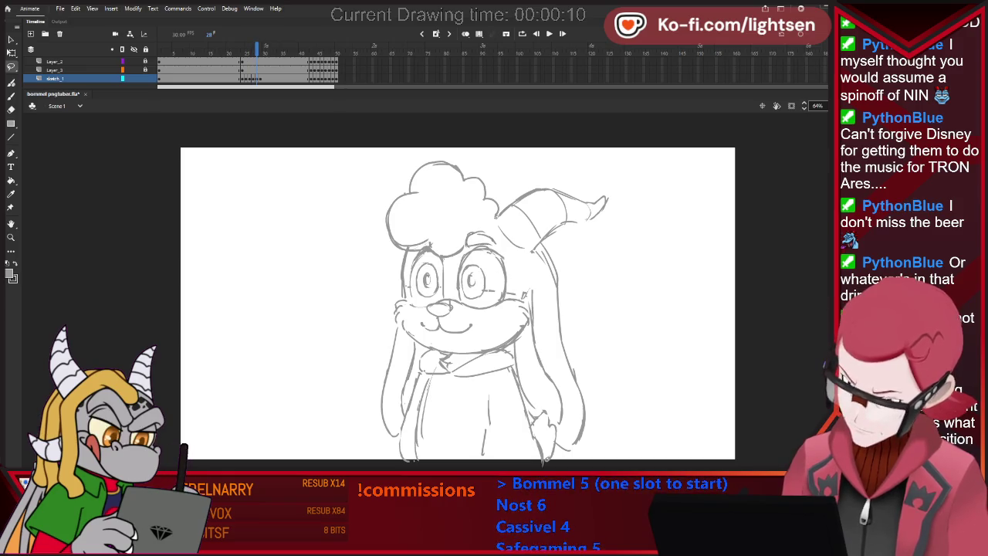
pyautogui.press(',')
pyautogui.press(',')
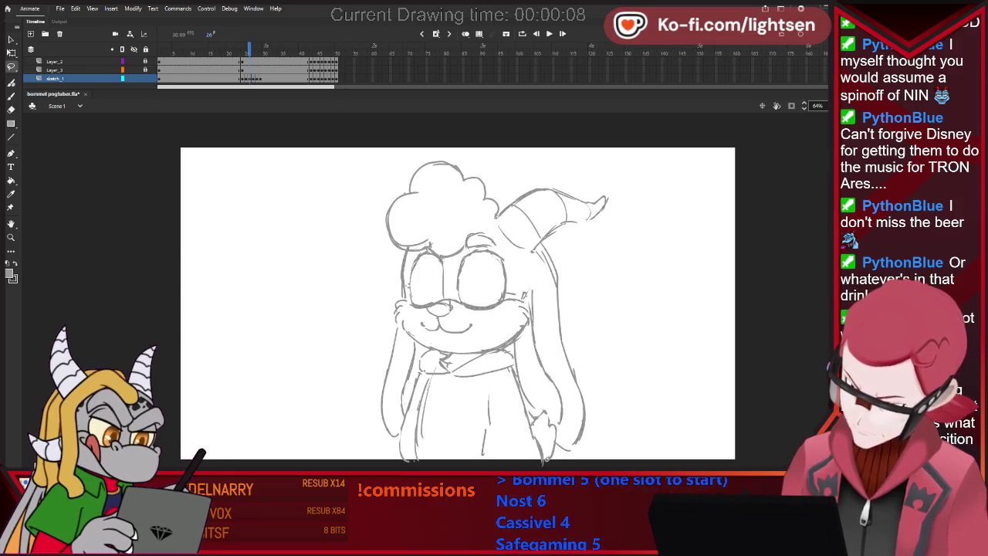
pyautogui.press('.')
pyautogui.press('.')
pyautogui.press('.')
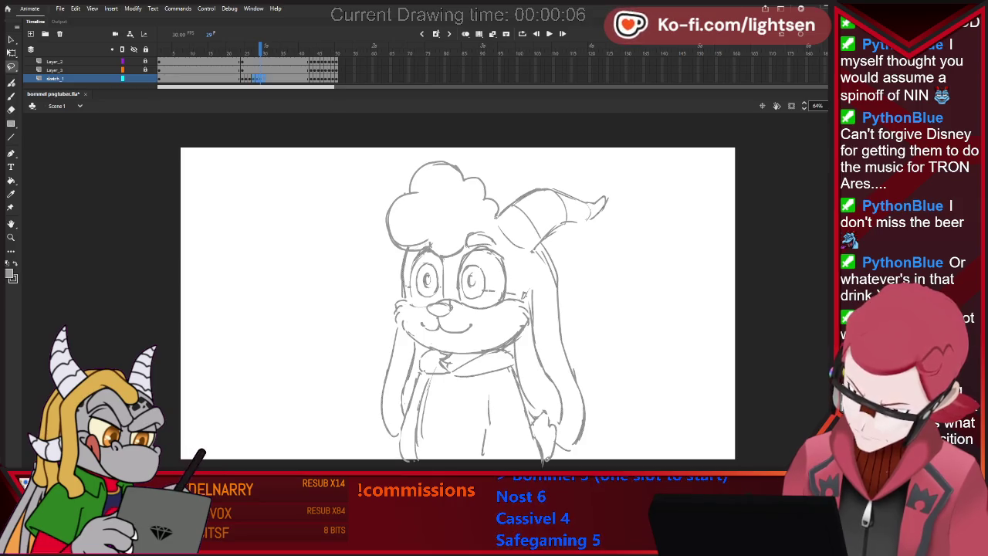
pyautogui.press(',')
pyautogui.press(',')
pyautogui.press(',')
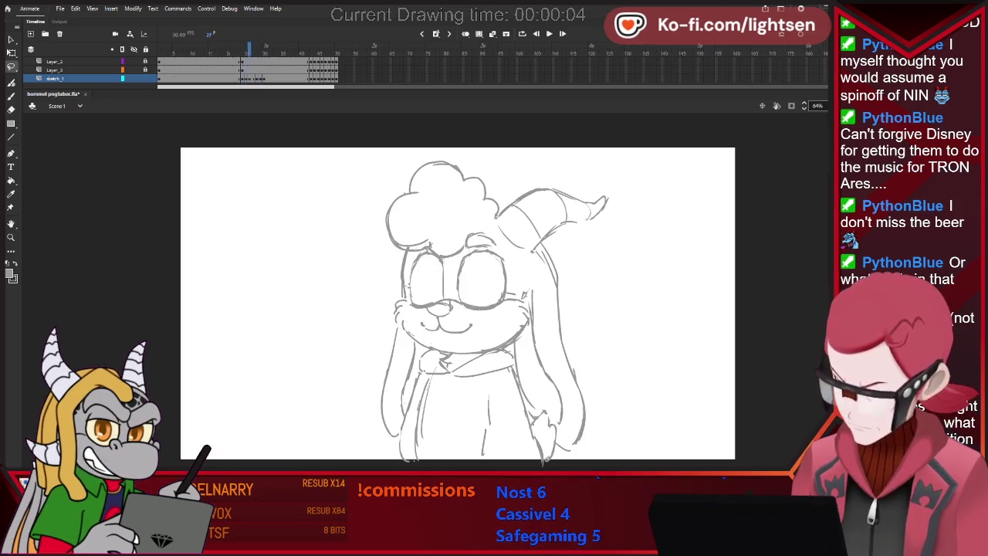
pyautogui.press('.')
pyautogui.press('.')
pyautogui.press('.')
pyautogui.press('Return')
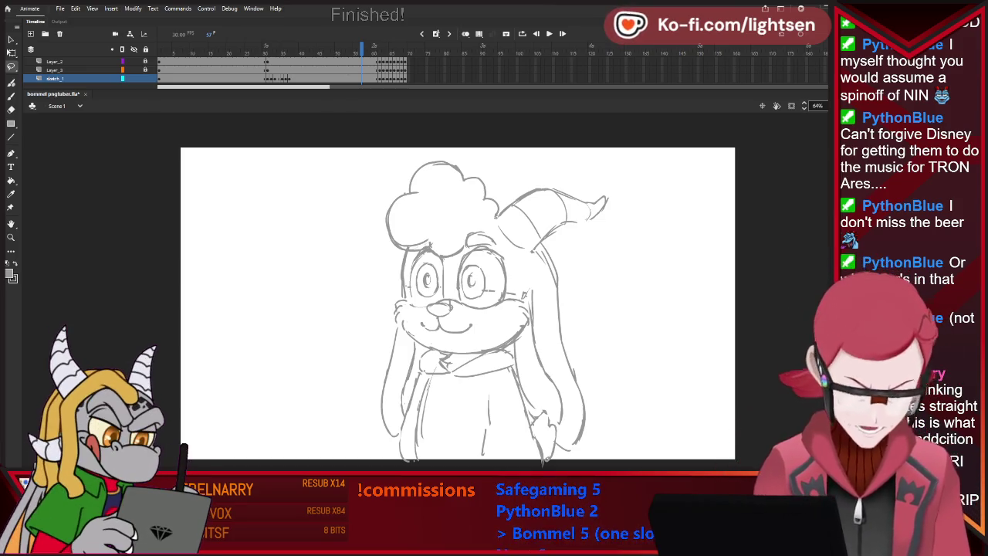
# - Jump between the later drawing frames around 60–63 and play through the open-mouthed pose
pyautogui.hotkey('shift', '.')
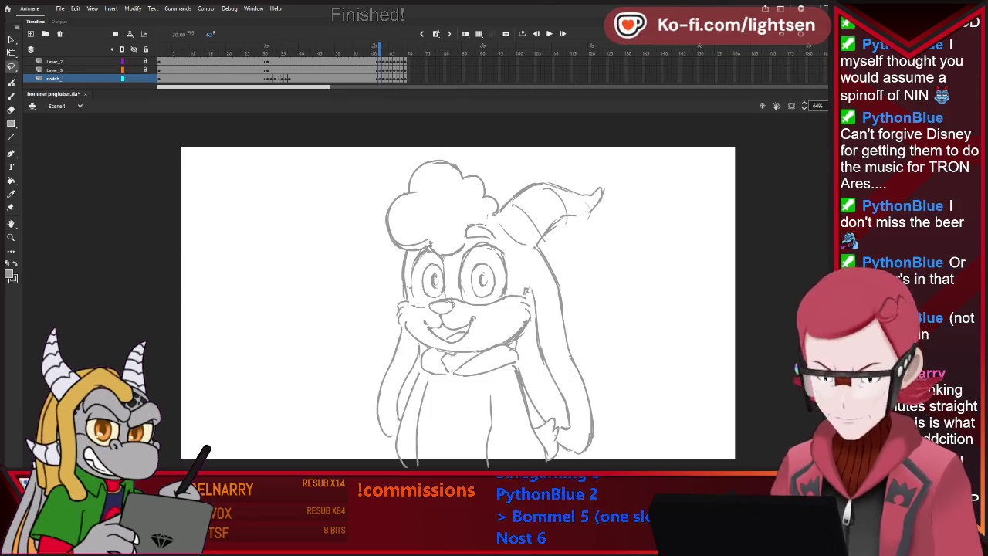
pyautogui.hotkey('shift', ',')
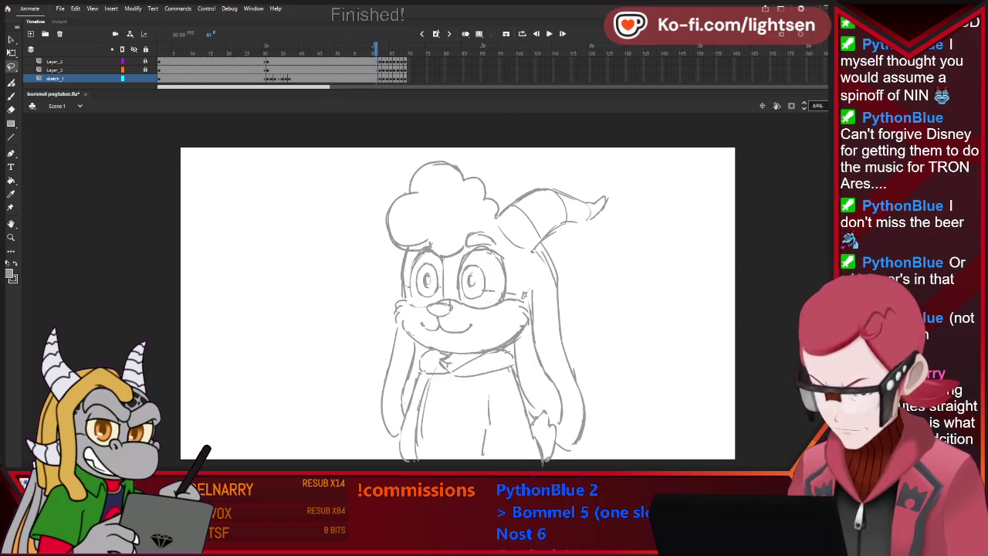
pyautogui.press('Return')
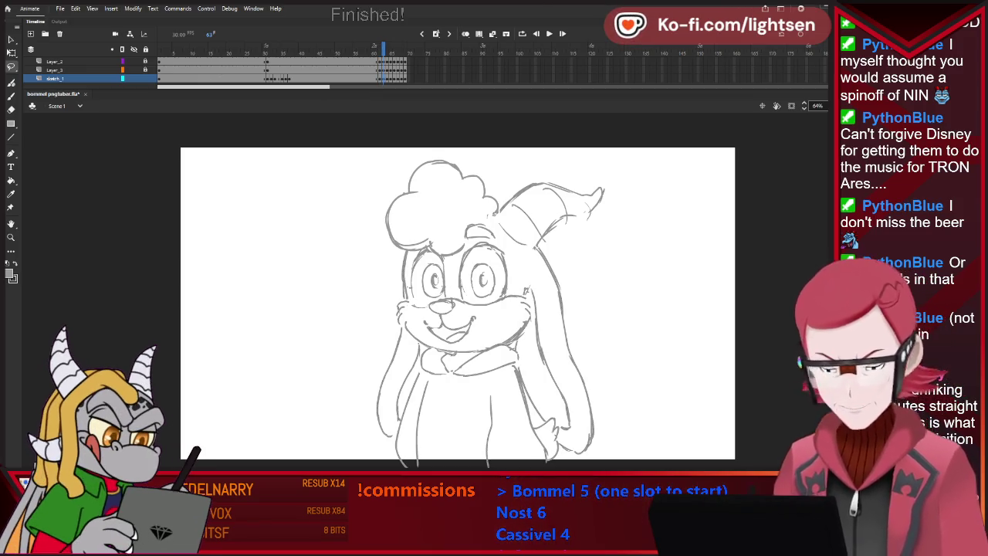
pyautogui.press('.')
pyautogui.press('e')
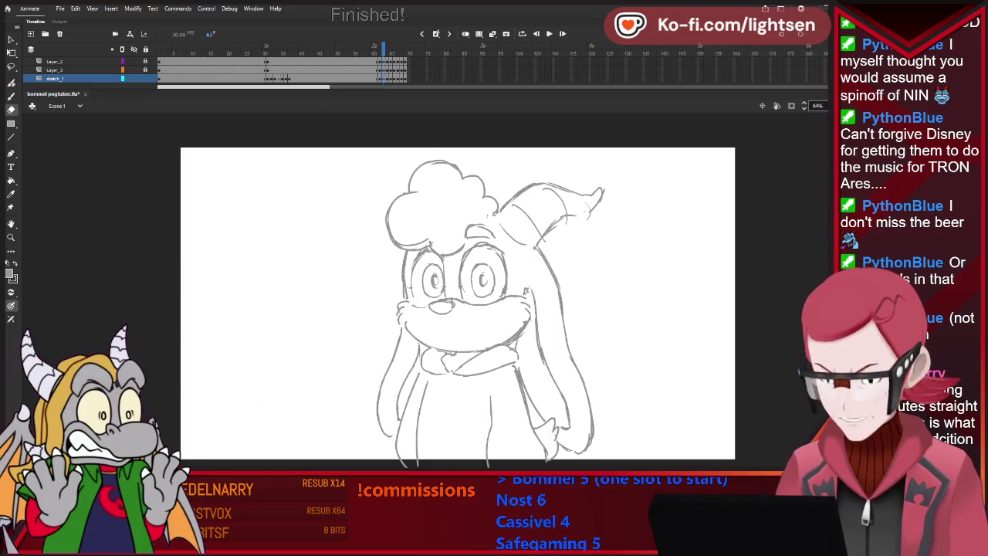
# - On frame 63, remove the open-mouth strokes and turn on Onion Skin for redrawing
pyautogui.press('.')
pyautogui.press('.')
pyautogui.press('.')
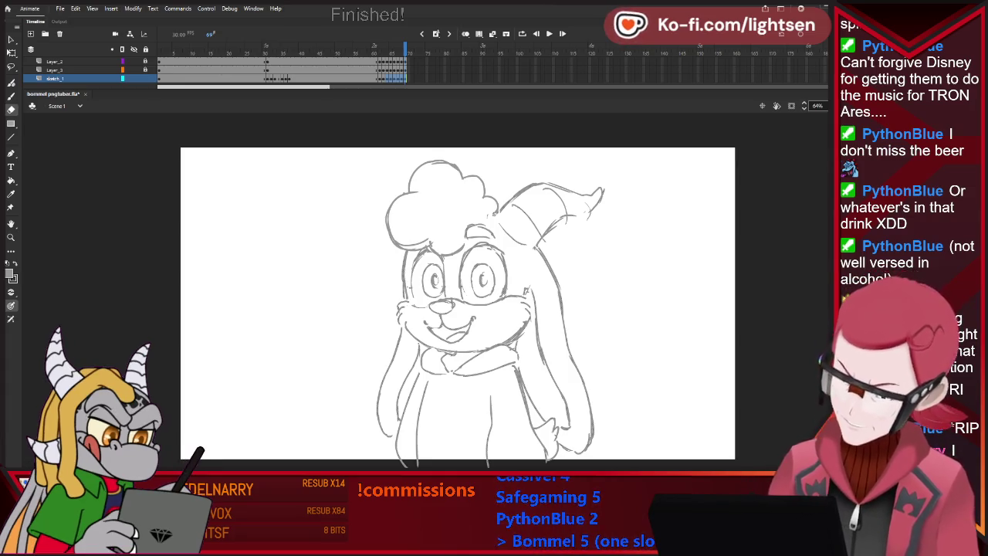
pyautogui.hotkey('ctrl', 'z')
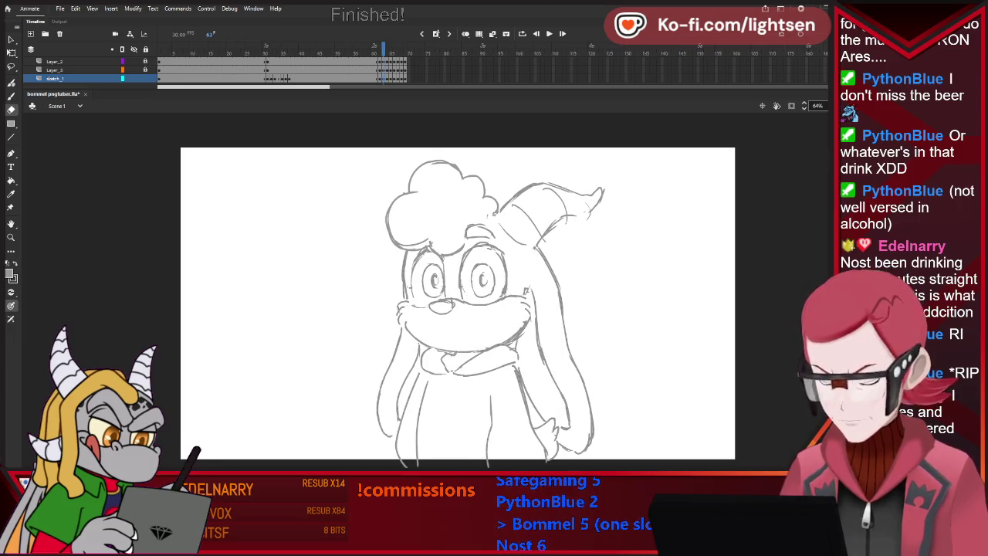
pyautogui.press('v')
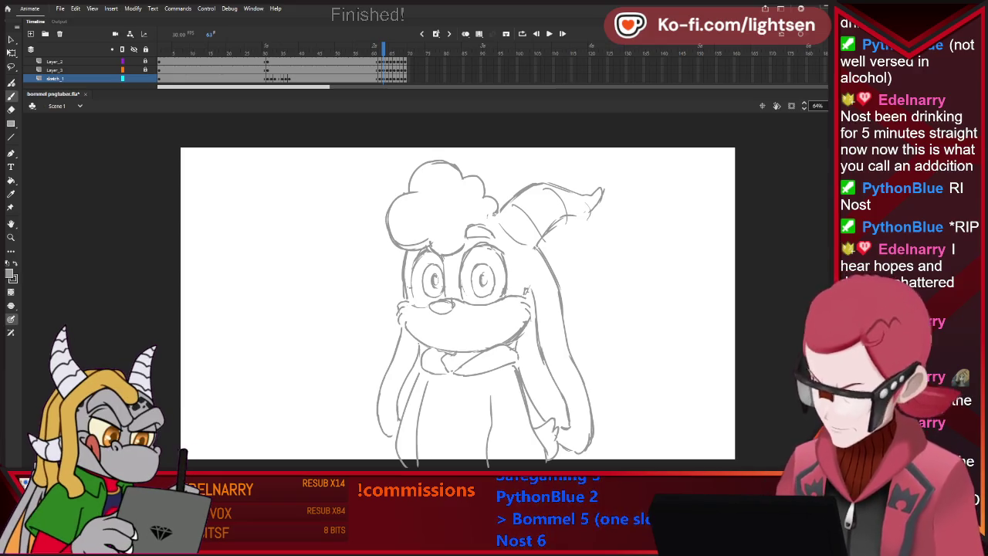
pyautogui.hotkey('alt', 'shift', 'o')
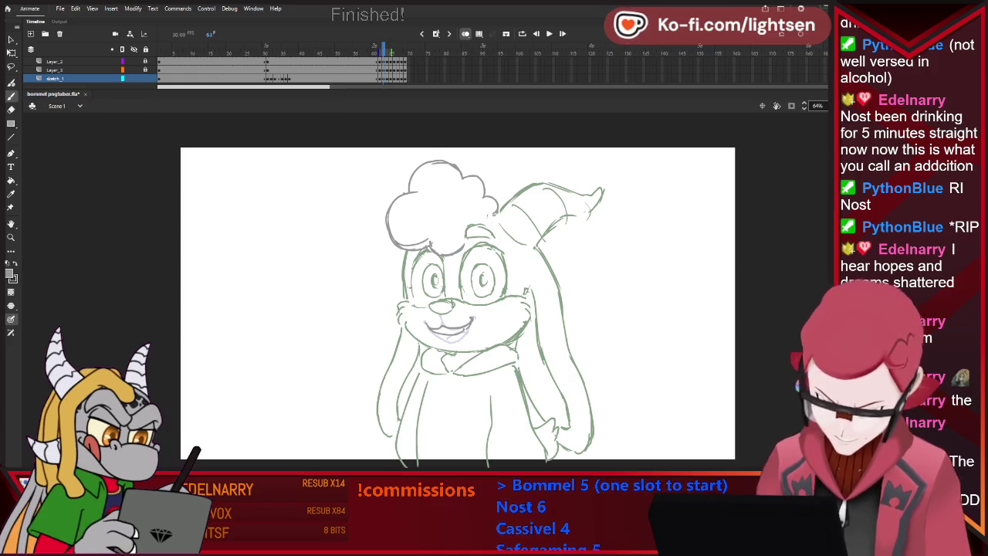
# - Turn off Onion Skin, scrub frames 40–65 to review, and close the bunny document
pyautogui.hotkey('alt', 'shift', 'o')
pyautogui.press('.')
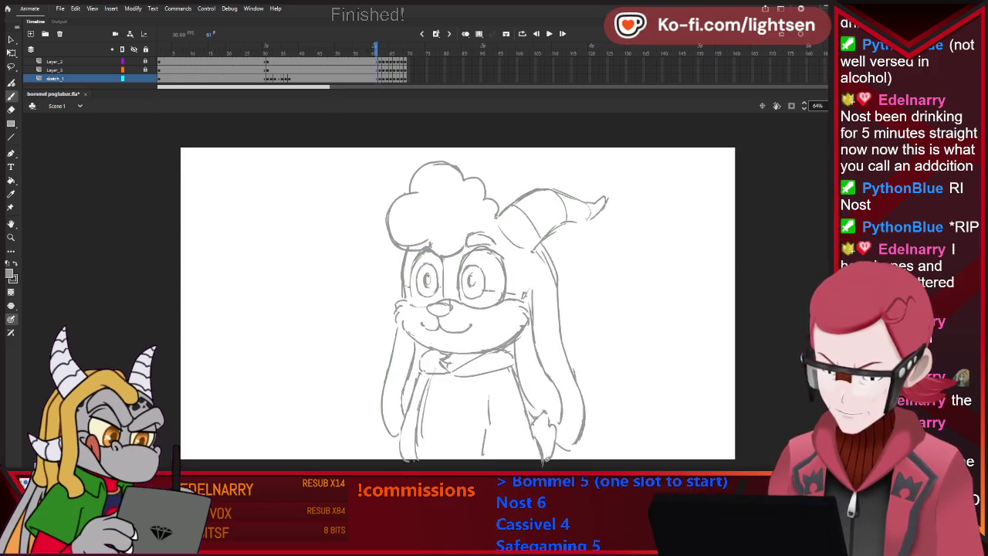
pyautogui.click(301, 53)
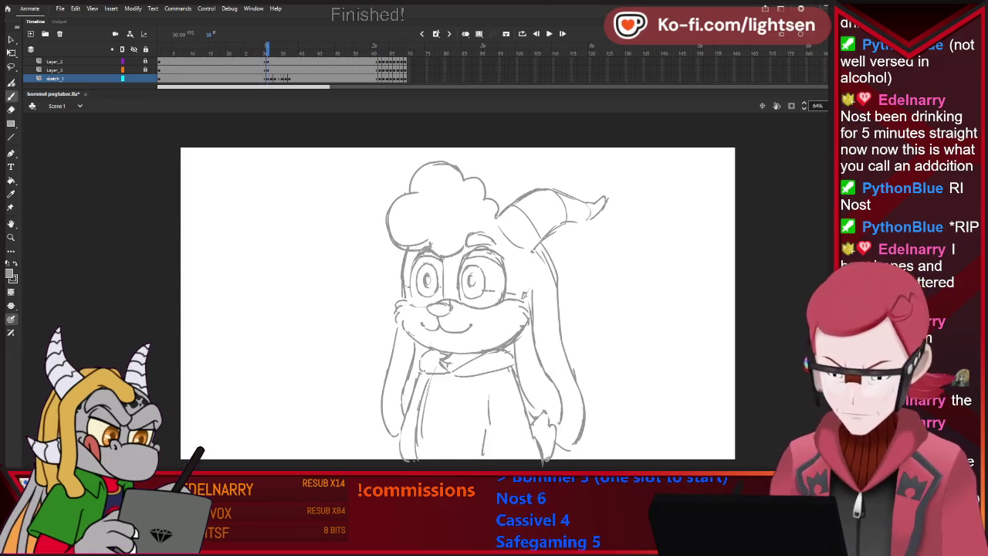
pyautogui.moveTo(362, 52)
pyautogui.mouseDown()
pyautogui.moveTo(391, 53)
pyautogui.moveTo(375, 52)
pyautogui.mouseUp()
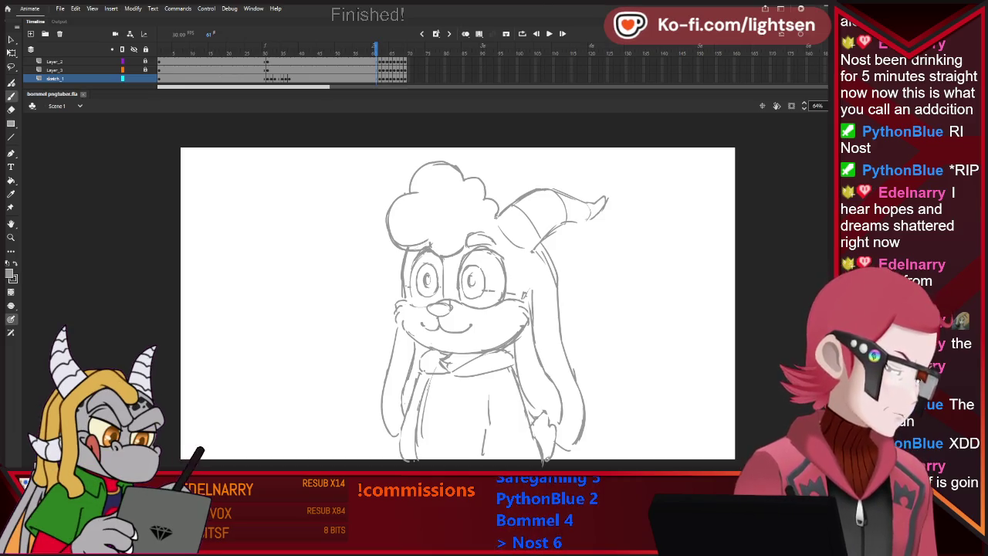
pyautogui.hotkey('ctrl', 'w')
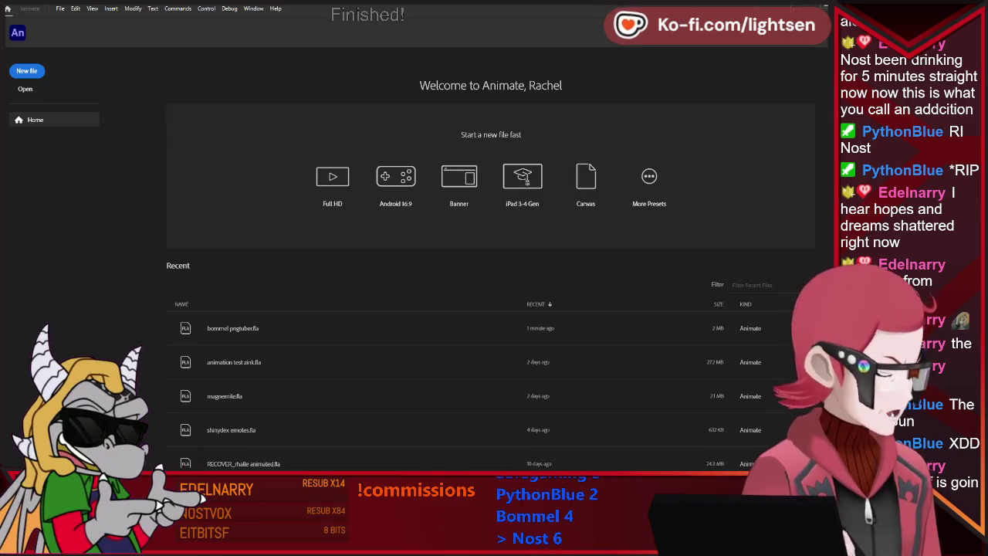
# - Scroll the Home screen's recent files list to find envy dance emote.fla
pyautogui.scroll(-3, 491, 396)
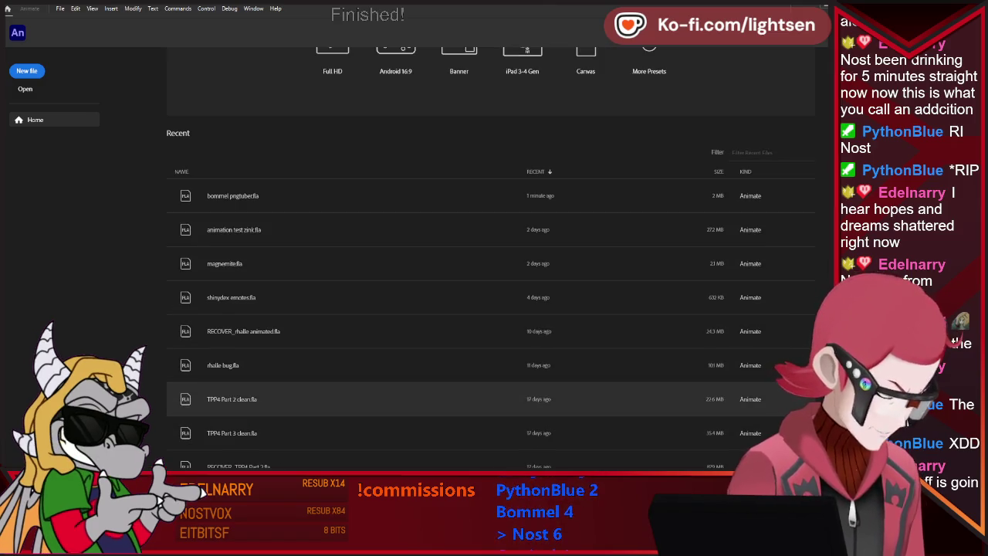
pyautogui.scroll(3, 491, 396)
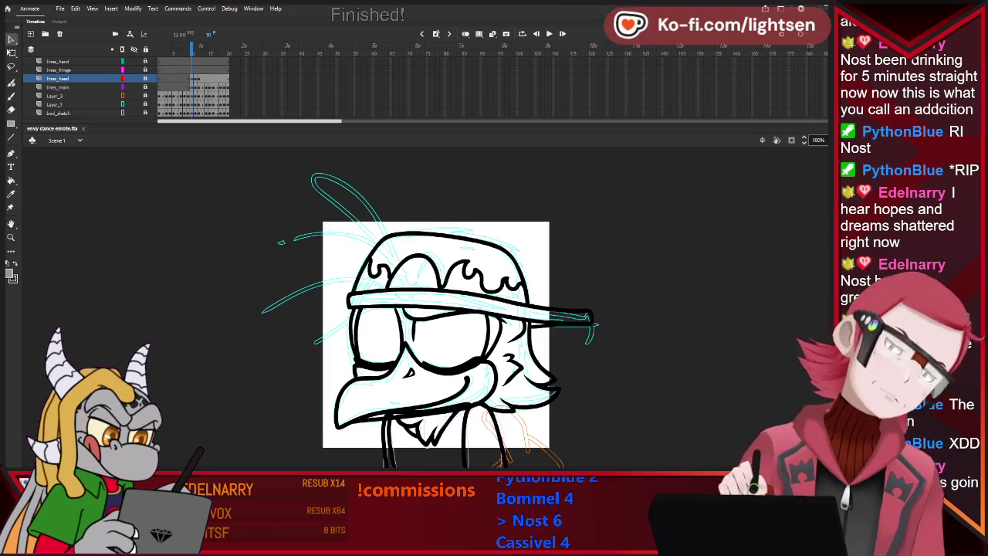
# - Step from the sketch-only frame through the inked head frames to frame 19
pyautogui.press(',')
pyautogui.press(',')
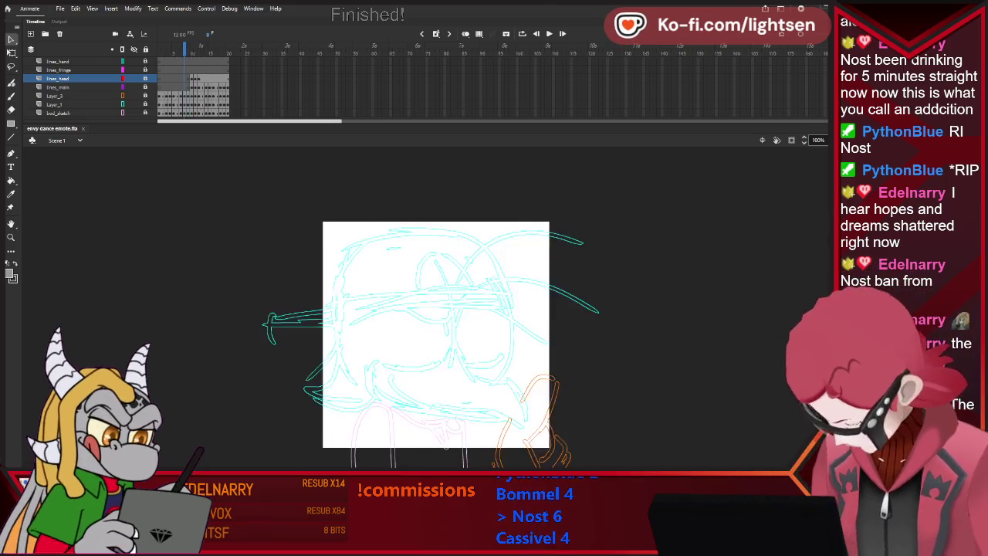
pyautogui.press('.')
pyautogui.press('.')
pyautogui.press('.')
pyautogui.press('.')
pyautogui.press('.')
pyautogui.press('.')
pyautogui.press('.')
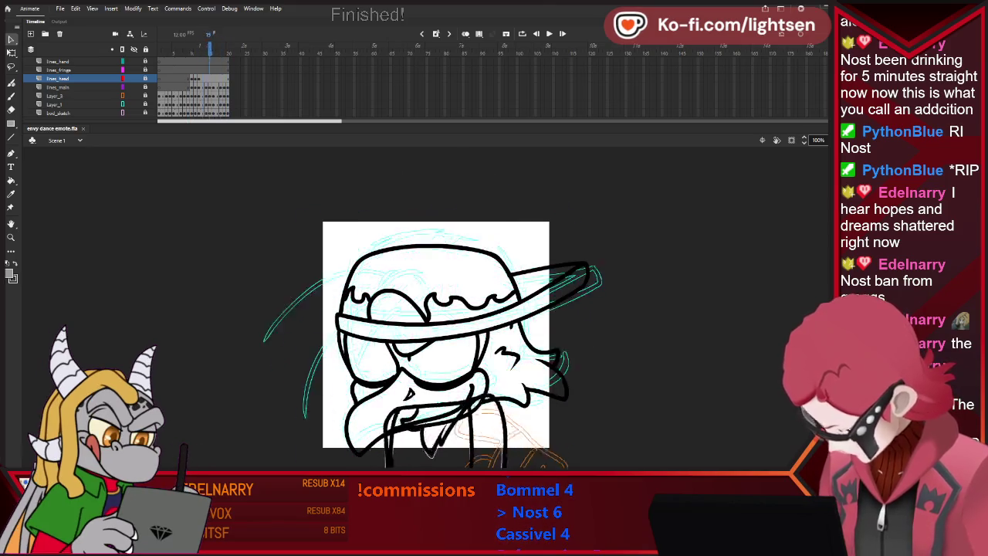
pyautogui.press('.')
pyautogui.press('.')
pyautogui.press('.')
pyautogui.press('.')
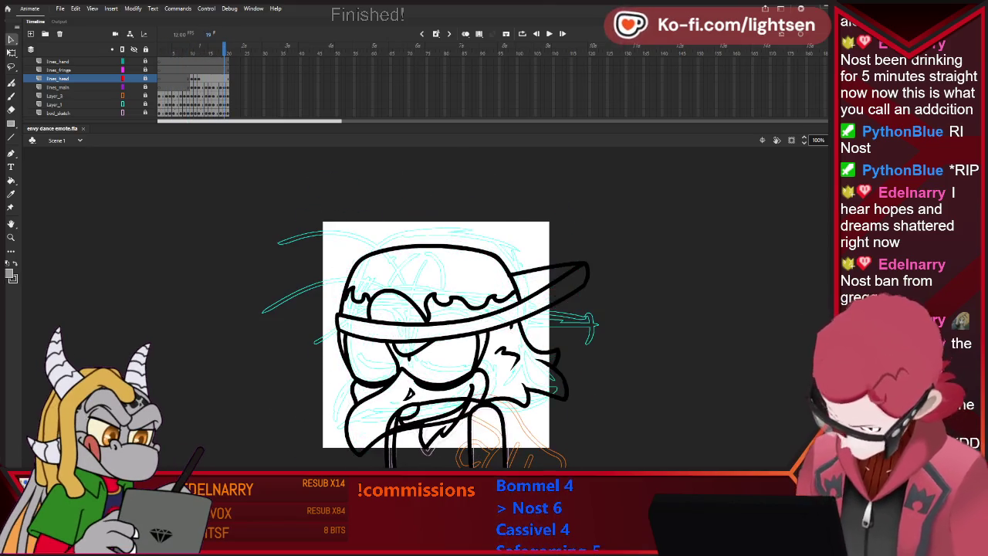
pyautogui.press('.')
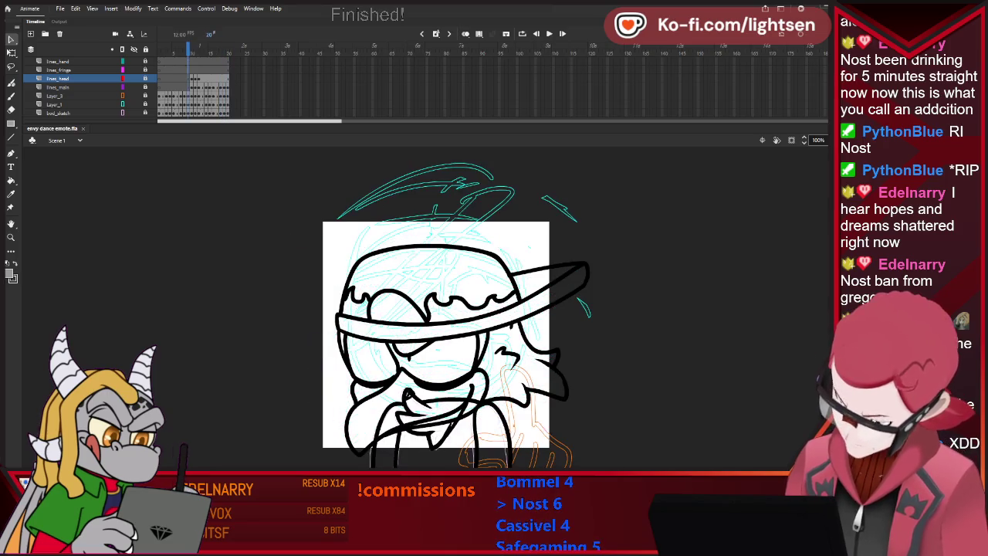
# - Play the dance emote from frame 1, then select all black head lines on frame 14
pyautogui.hotkey('shift', ',')
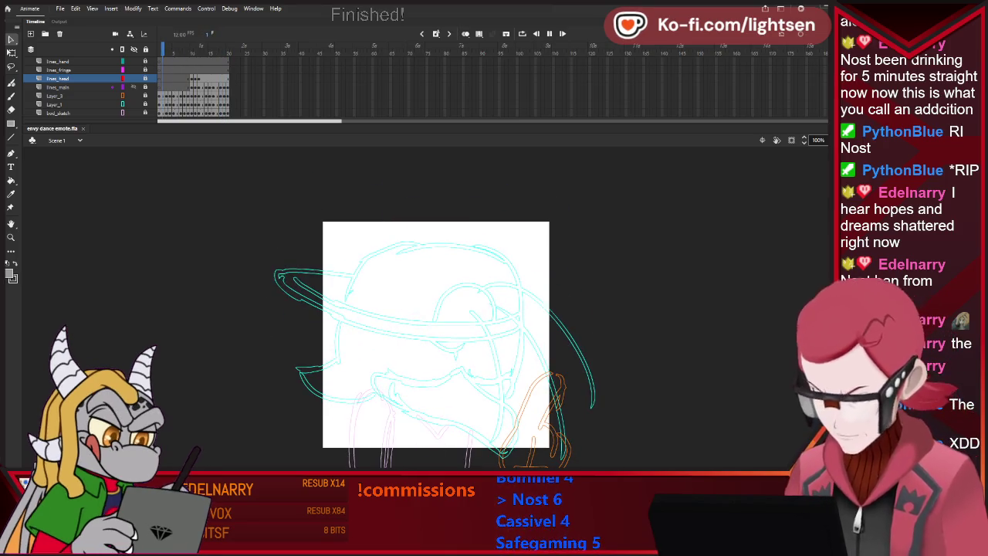
pyautogui.press('Return')
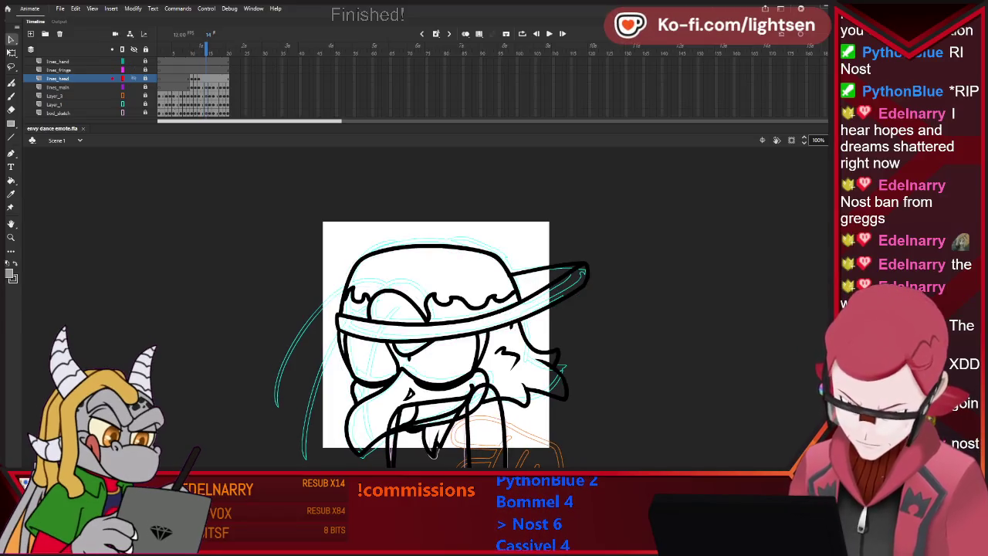
pyautogui.hotkey('ctrl', 'a')
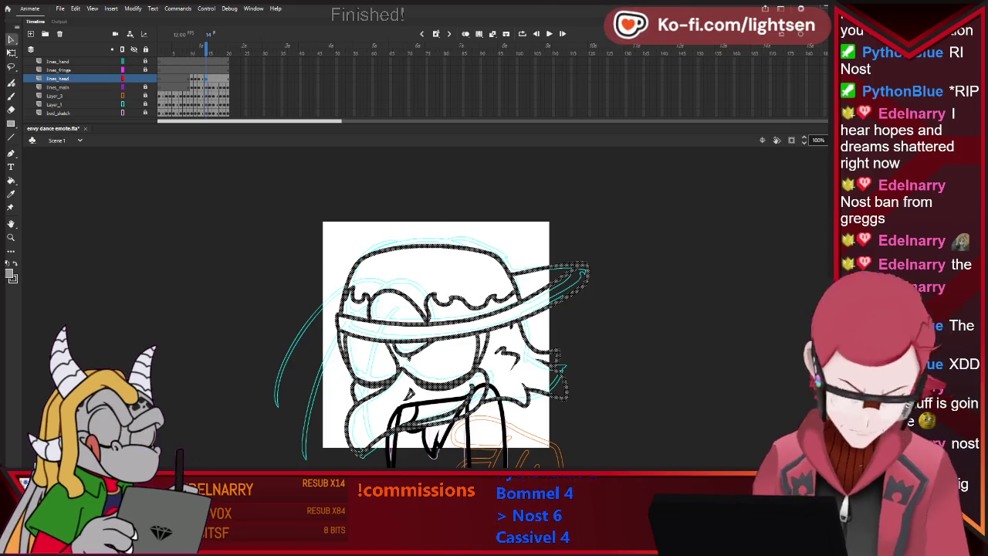
# - Delete frame 14's black head lines and check the neighbouring frames before returning to frame 14
pyautogui.press('Delete')
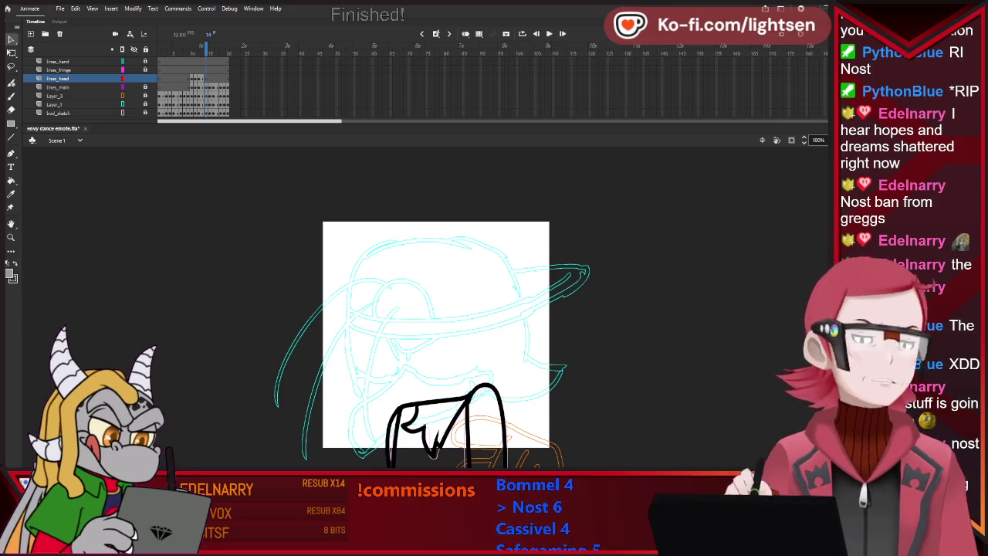
pyautogui.press(',')
pyautogui.press('.')
pyautogui.press(',')
pyautogui.press(',')
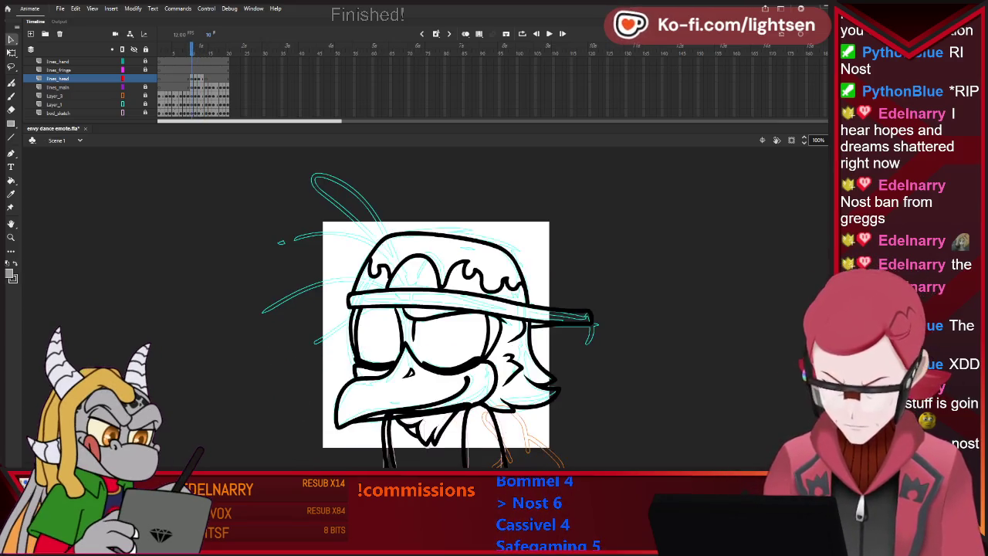
pyautogui.press('.')
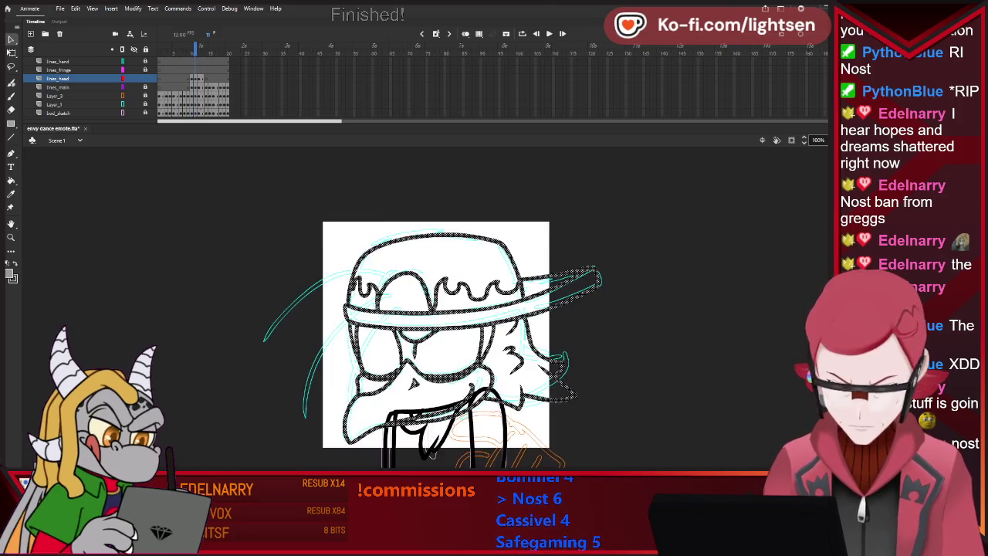
pyautogui.press('.')
pyautogui.press('.')
pyautogui.press('.')
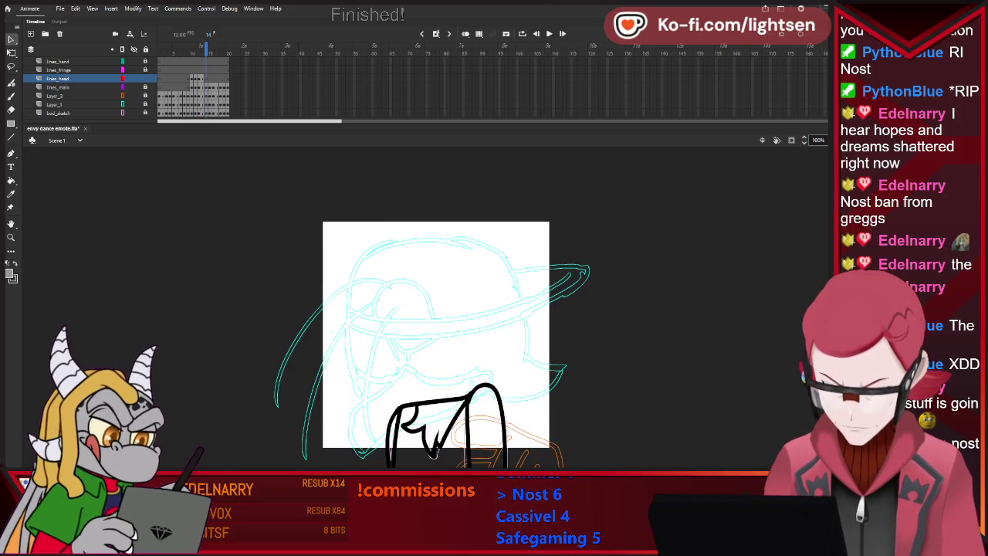
# - Remove a stray test brush stroke and turn on Onion Skin to show neighbouring frames
pyautogui.press('b')
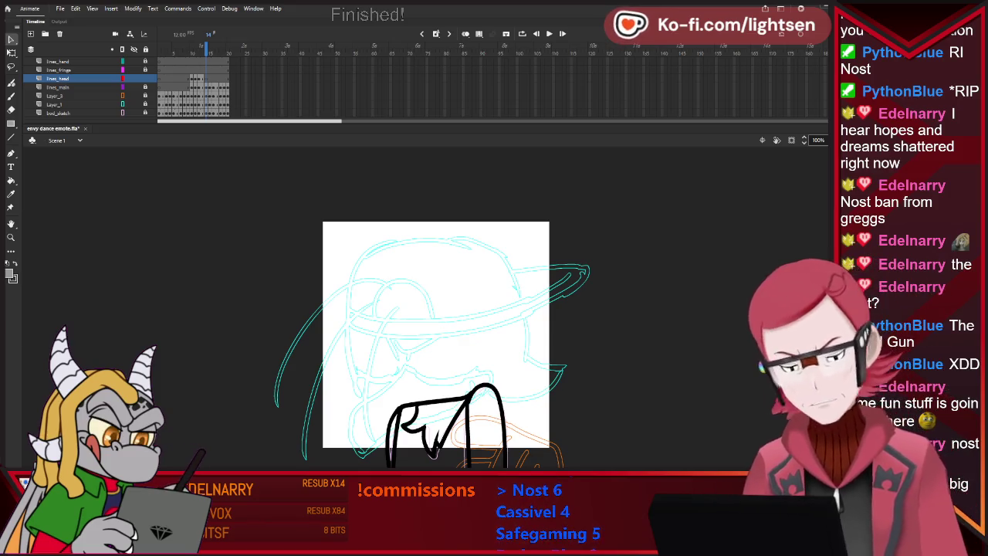
pyautogui.moveTo(508, 360); pyautogui.dragTo(521, 464)
pyautogui.hotkey('ctrl', 'z')
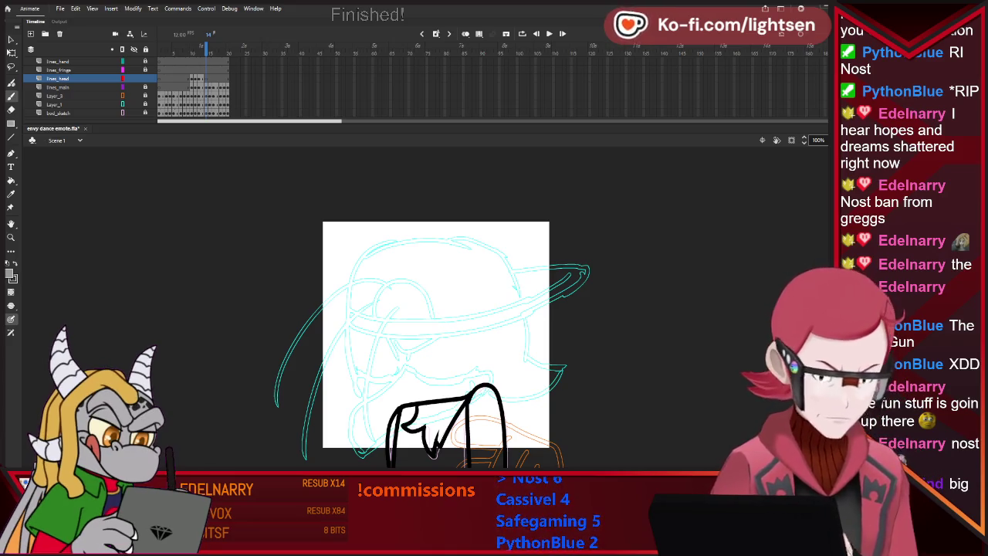
pyautogui.hotkey('ctrl', 'z')
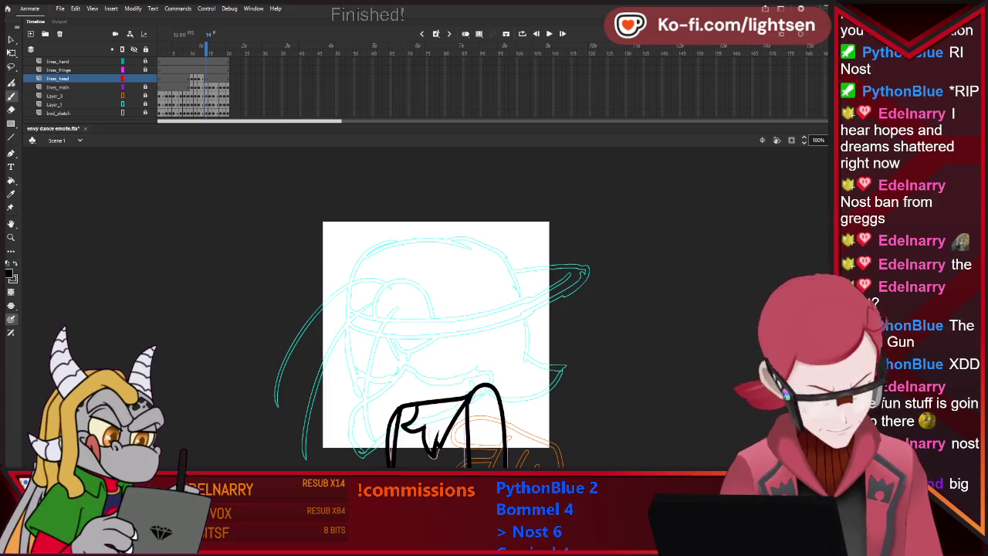
pyautogui.hotkey('alt', 'shift', 'o')
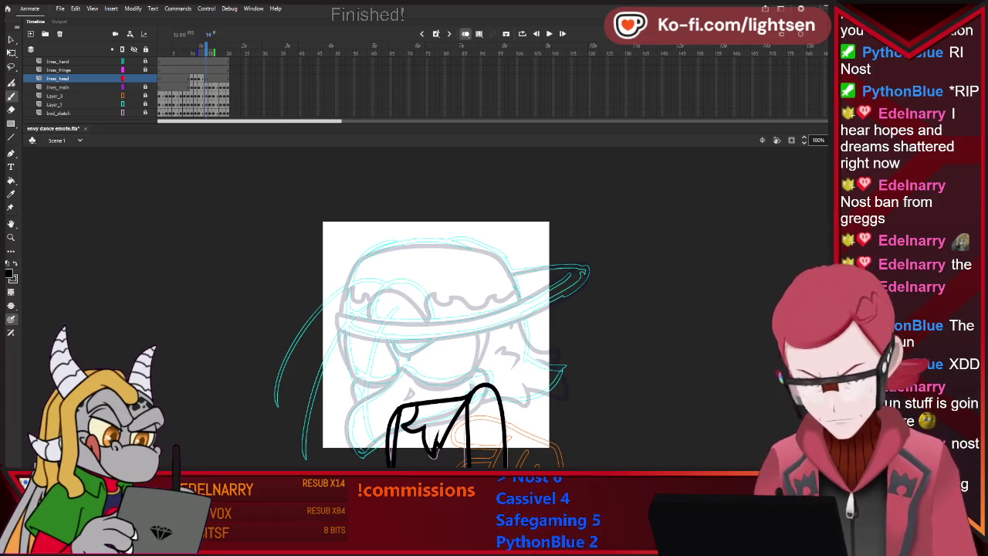
pyautogui.scroll(3, 435, 388)
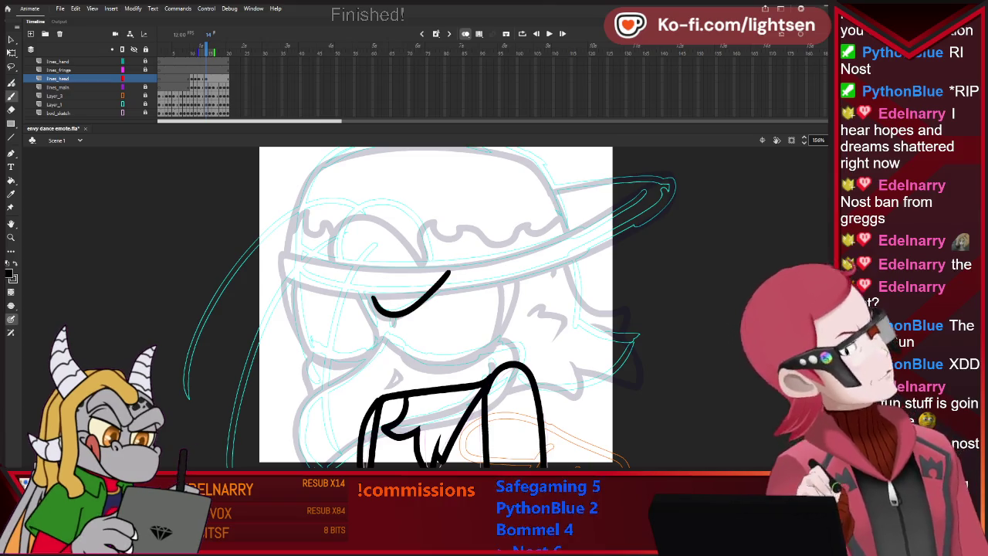
# - Erase the right tip of the closed-eye stroke to a short tick
pyautogui.press('e')
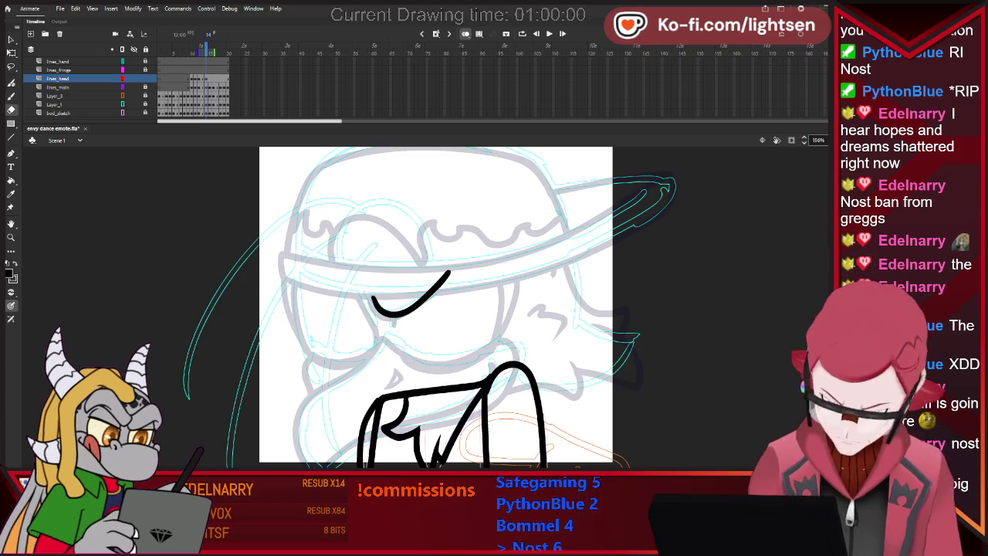
pyautogui.moveTo(434, 291); pyautogui.dragTo(441, 285)
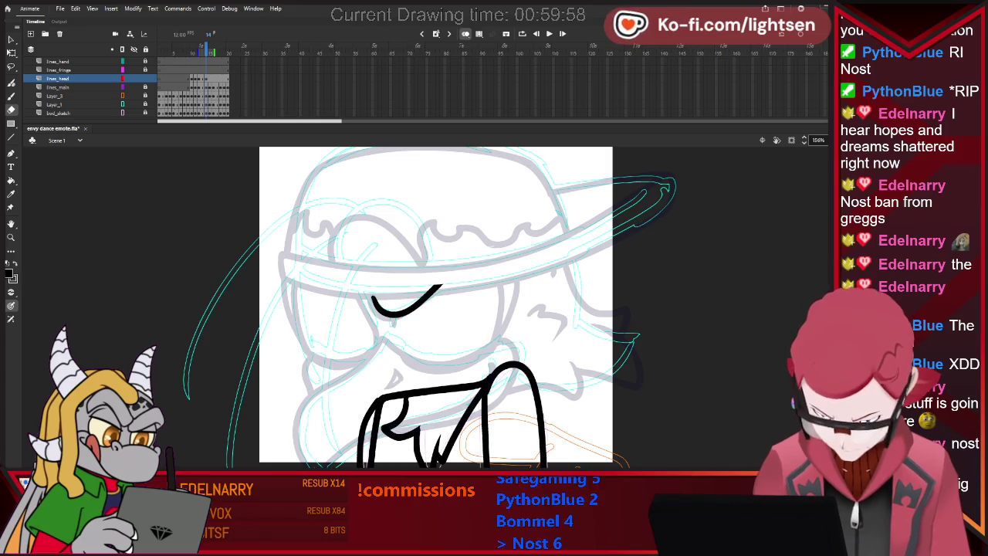
pyautogui.press('b')
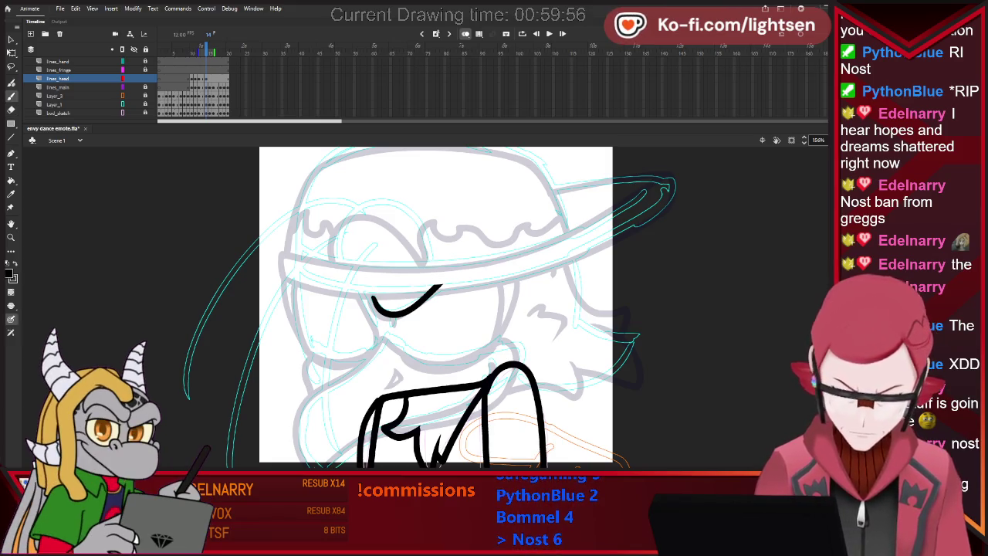
# - Brush the long tapered black hat-brim outline across frame 14's head
pyautogui.moveTo(293, 241); pyautogui.dragTo(294, 254)
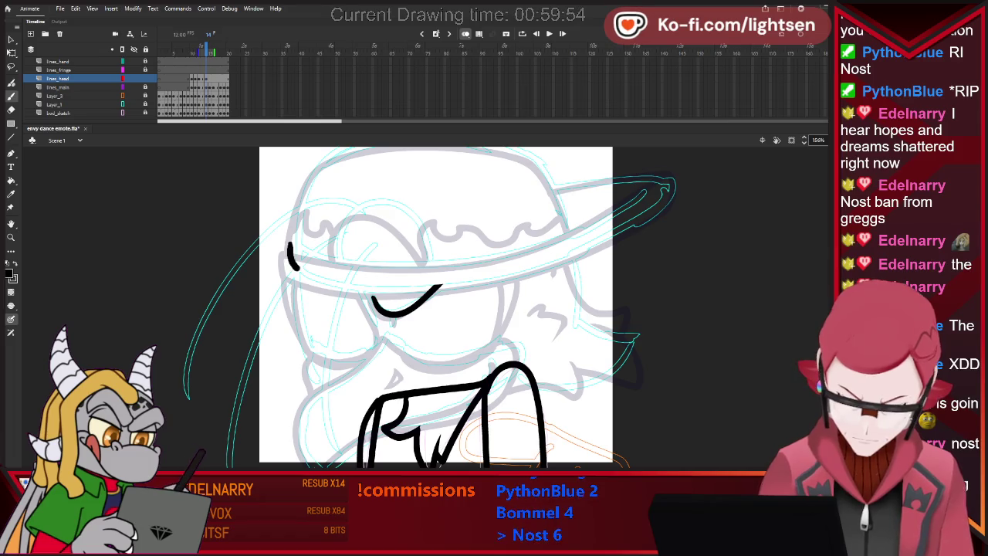
pyautogui.moveTo(328, 281); pyautogui.dragTo(440, 288)
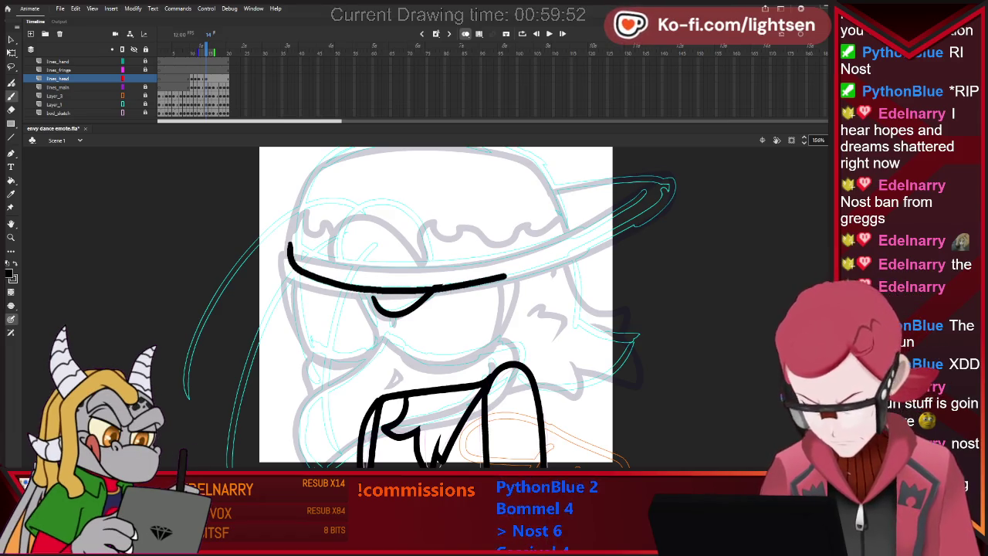
pyautogui.moveTo(587, 248); pyautogui.dragTo(645, 218)
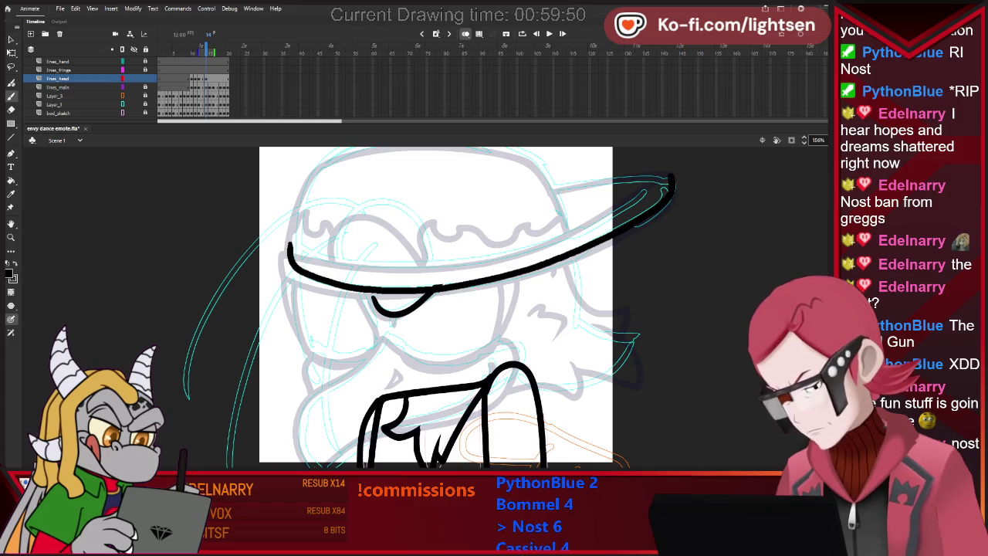
pyautogui.moveTo(530, 191)
pyautogui.mouseDown()
pyautogui.moveTo(669, 198)
pyautogui.moveTo(545, 242)
pyautogui.moveTo(378, 266)
pyautogui.mouseUp()
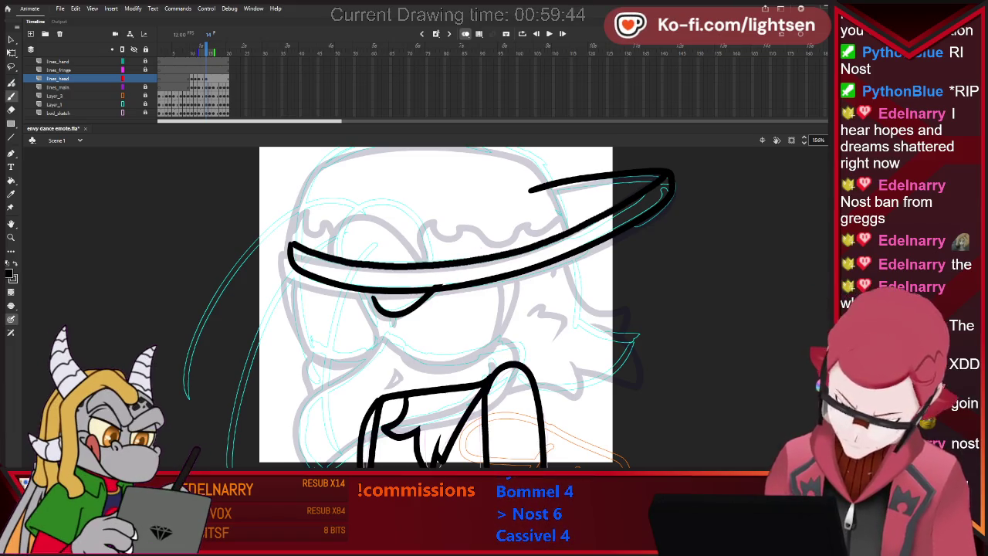
pyautogui.press('e')
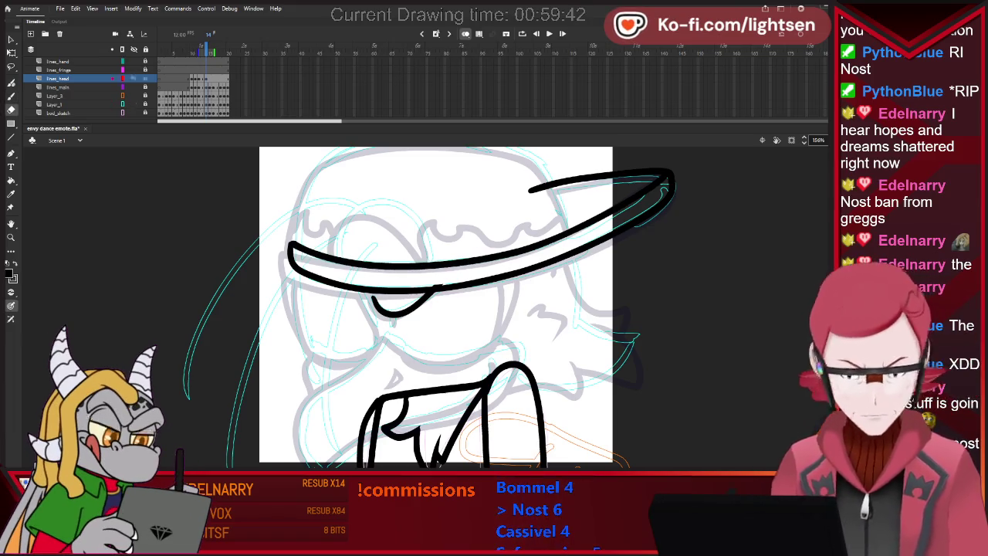
pyautogui.press('v')
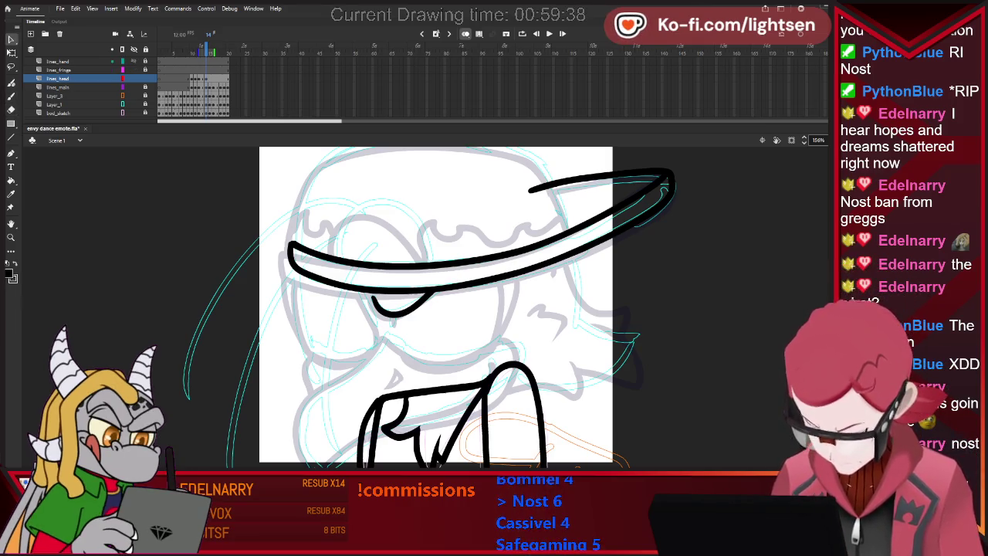
pyautogui.press('b')
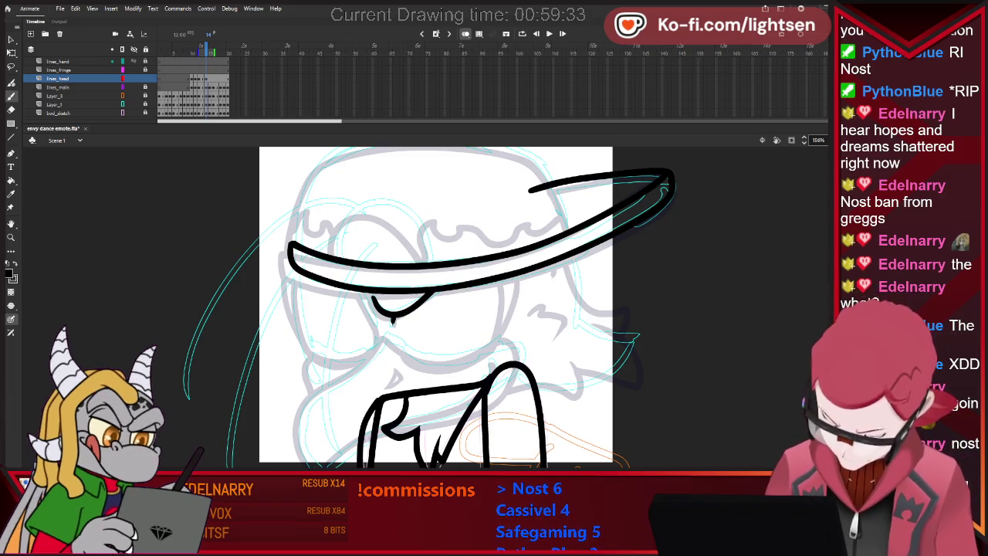
# - Try a short stroke below the eye, undo it, and compare frames 13 and 14
pyautogui.moveTo(383, 337); pyautogui.dragTo(356, 368)
pyautogui.hotkey('ctrl', 'z')
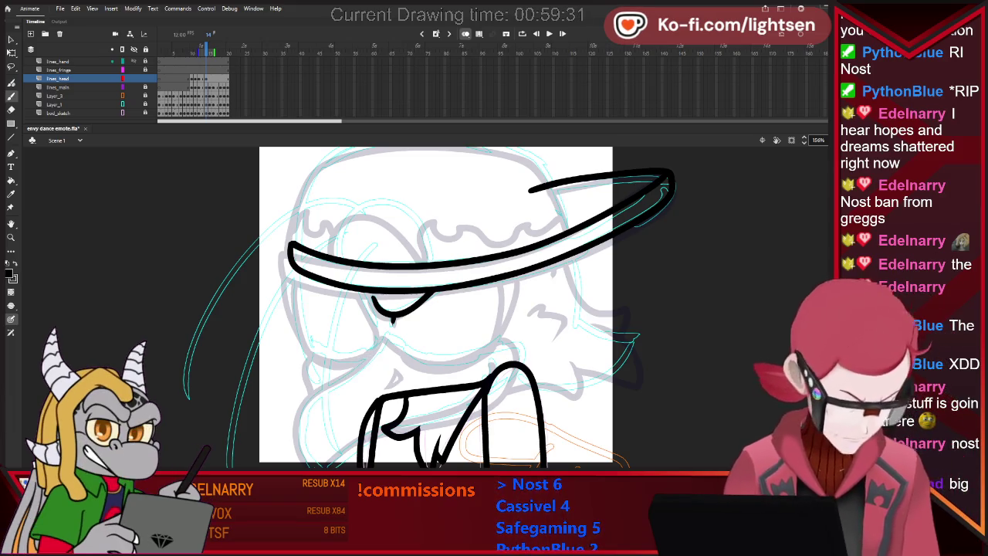
pyautogui.press(',')
pyautogui.press('.')
pyautogui.press(',')
pyautogui.press('.')
pyautogui.press(',')
pyautogui.press('.')
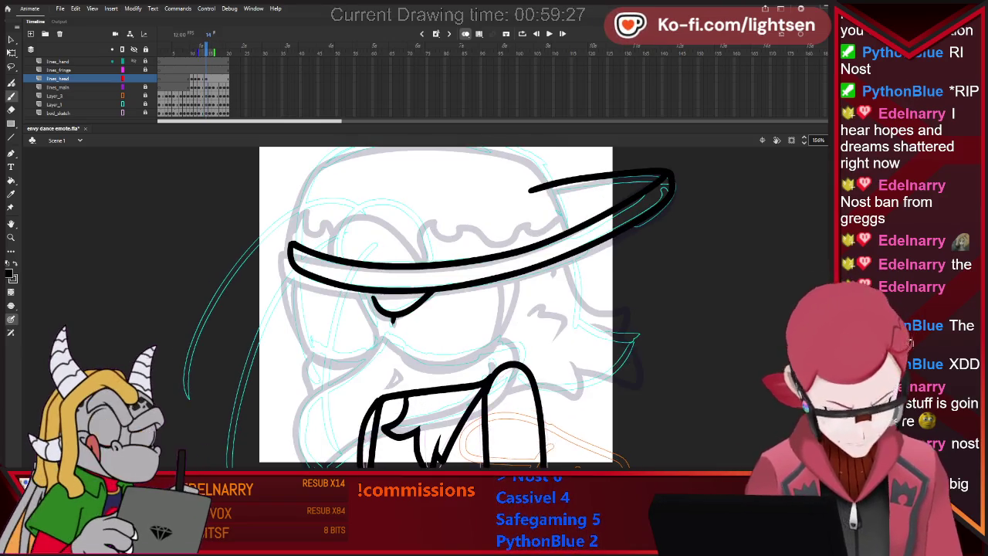
# - Ink the short stroke at the beak top and the beak's left outline, checking motion
pyautogui.moveTo(386, 333); pyautogui.dragTo(359, 368)
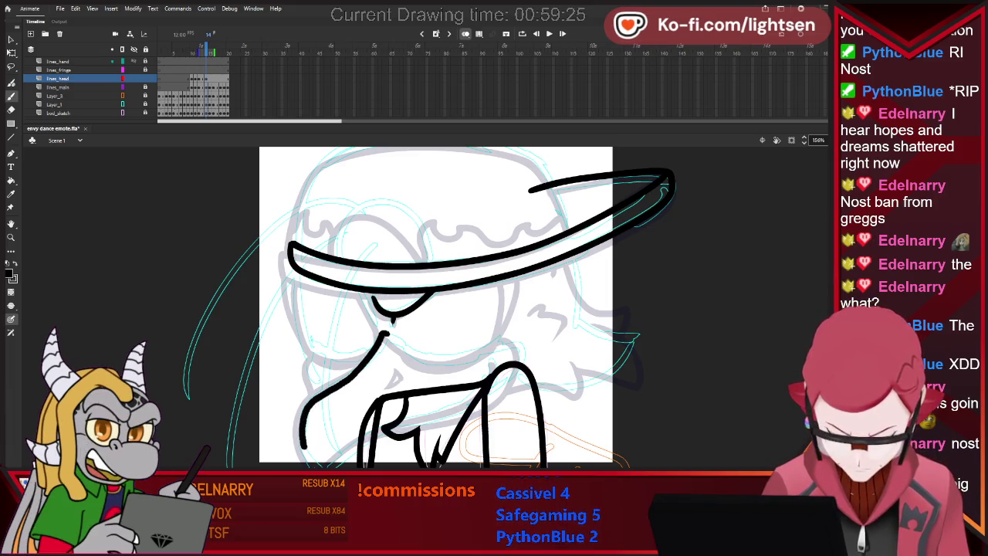
pyautogui.moveTo(357, 443); pyautogui.dragTo(331, 463)
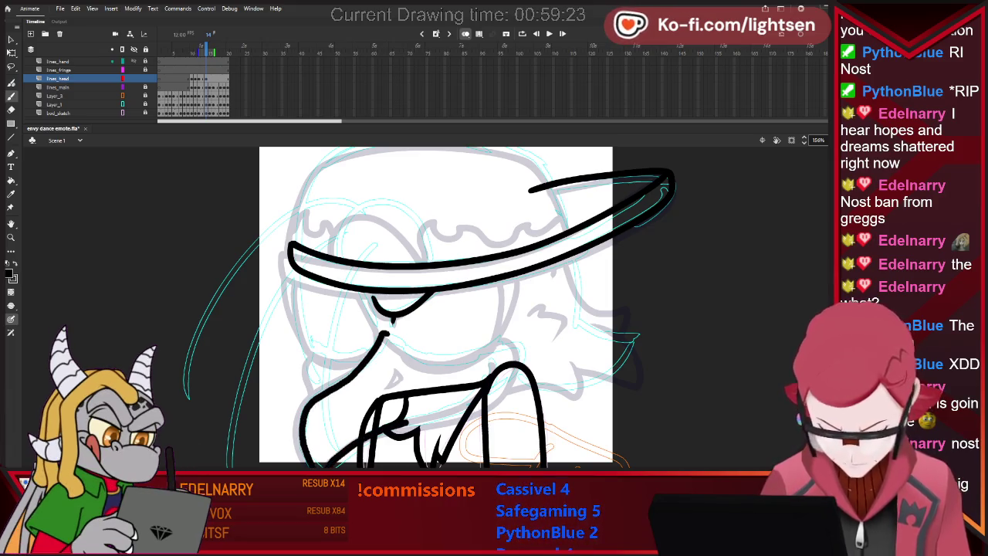
pyautogui.press(',')
pyautogui.press('.')
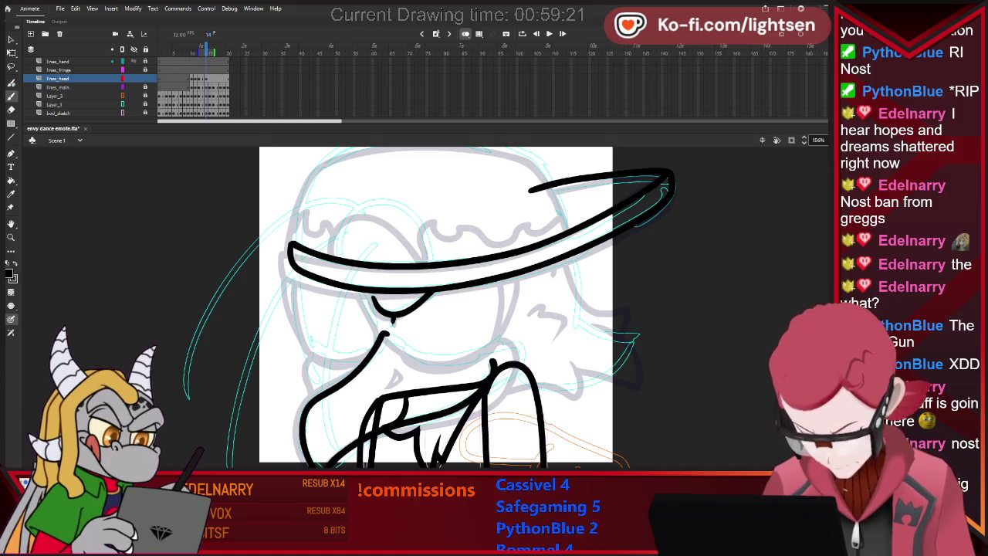
pyautogui.press(',')
pyautogui.press('.')
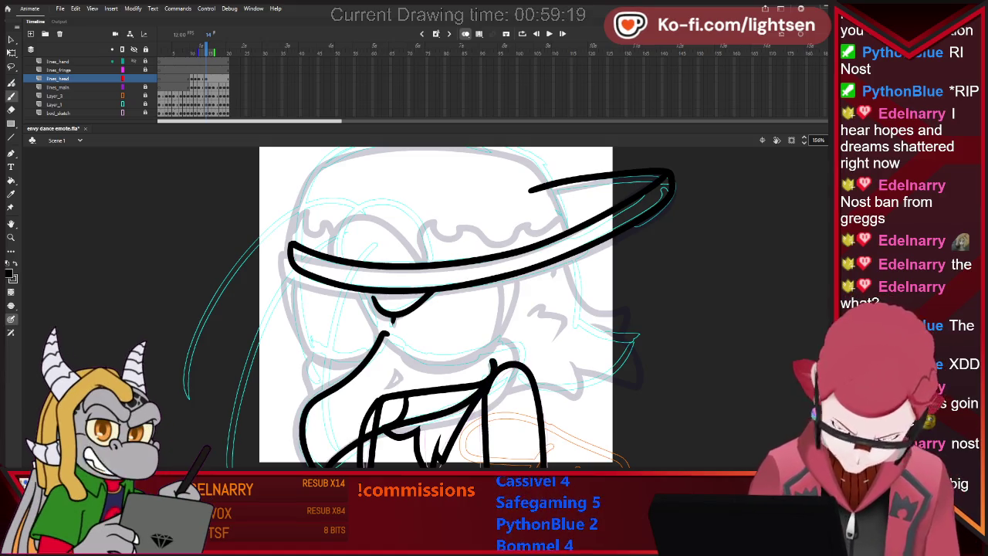
pyautogui.press(',')
pyautogui.press('.')
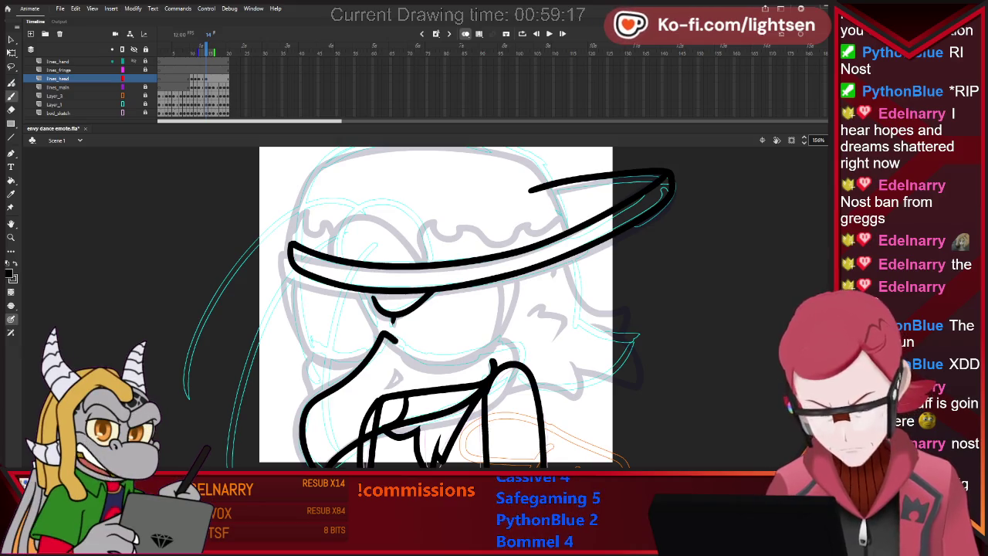
# - Remove the mouth line and lower collar strokes, then recompare against frame 13
pyautogui.moveTo(478, 357); pyautogui.dragTo(515, 341)
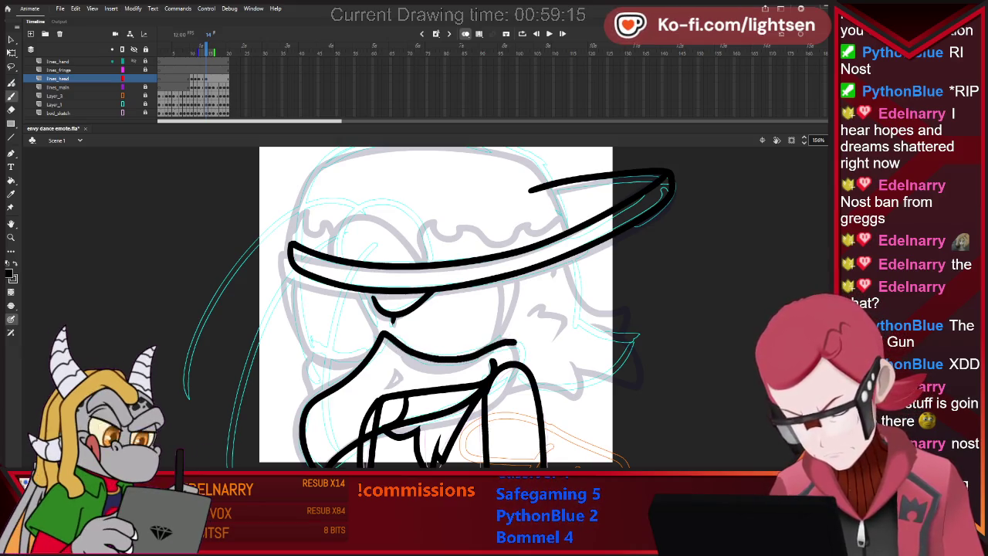
pyautogui.hotkey('ctrl', 'z')
pyautogui.hotkey('ctrl', 'z')
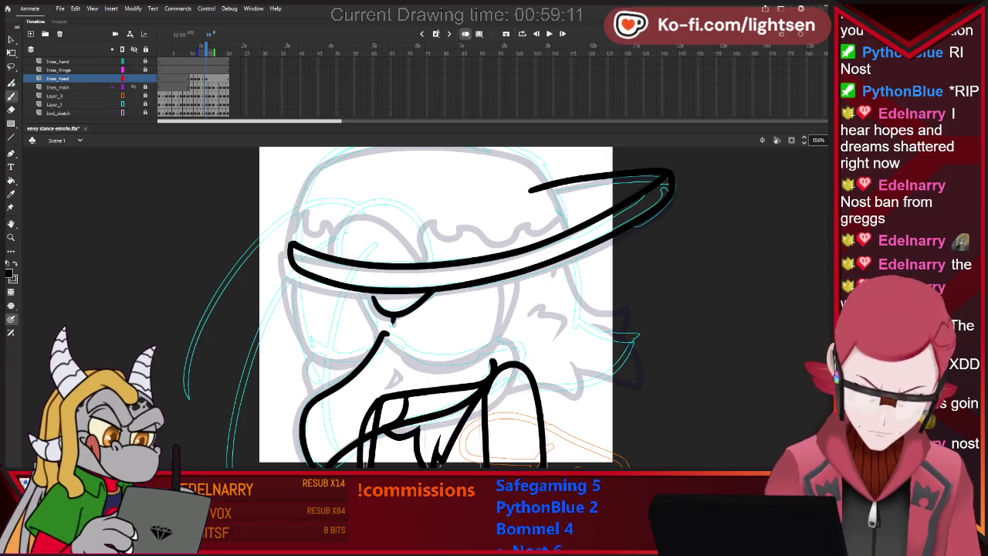
pyautogui.hotkey('ctrl', 'z')
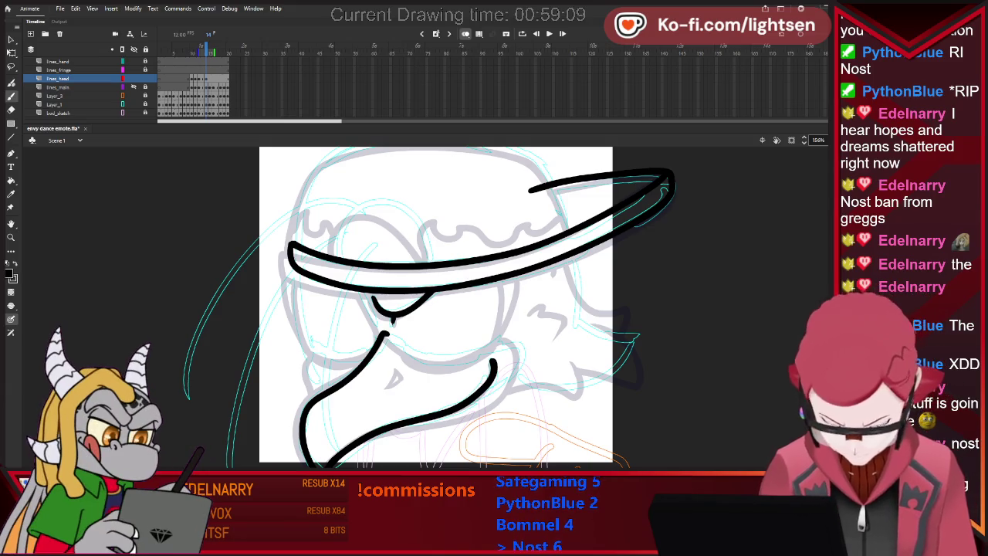
pyautogui.press(',')
pyautogui.press('.')
pyautogui.press(',')
pyautogui.press('.')
pyautogui.press(',')
pyautogui.press('.')
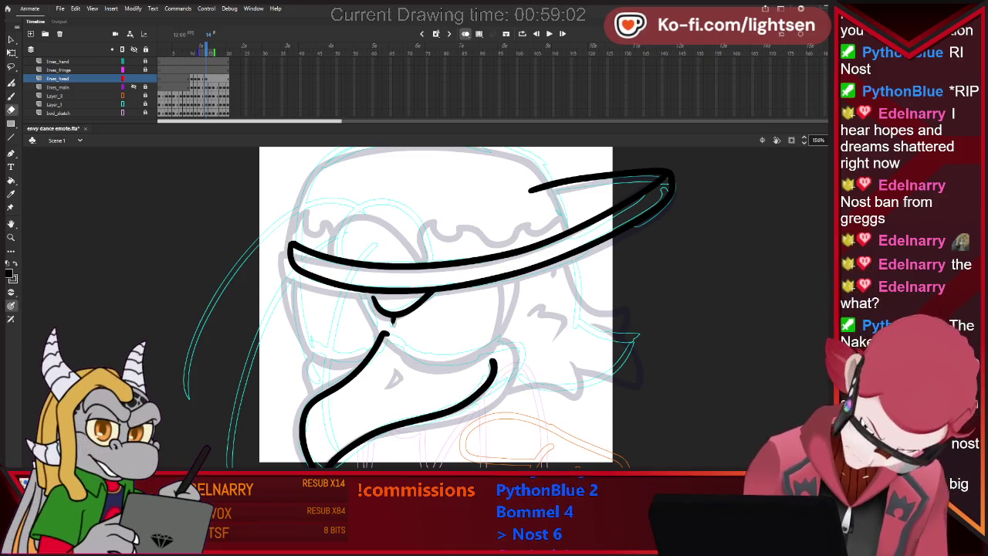
# - Erase part of the lower-left beak curve and redraw its bottom end
pyautogui.press('e')
pyautogui.moveTo(328, 394); pyautogui.dragTo(301, 440)
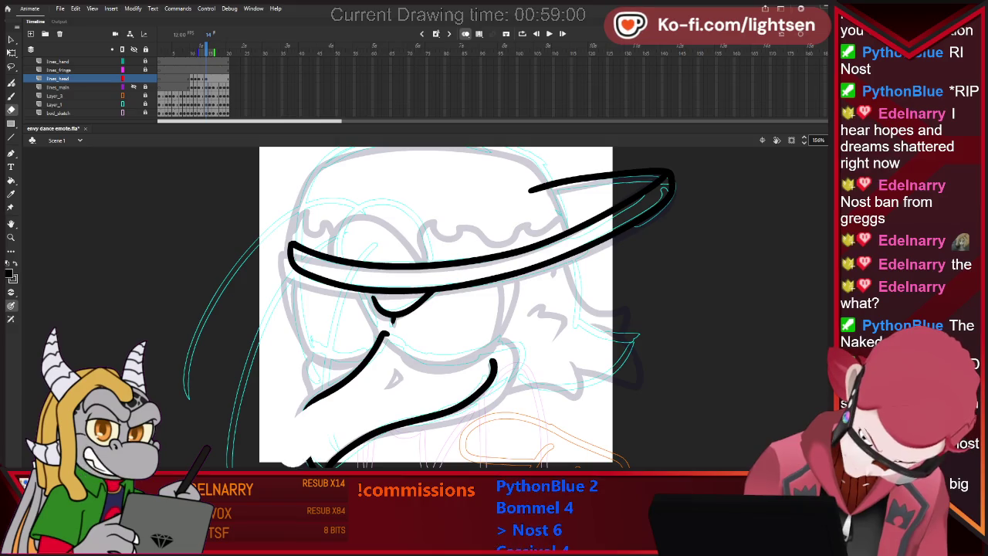
pyautogui.press('b')
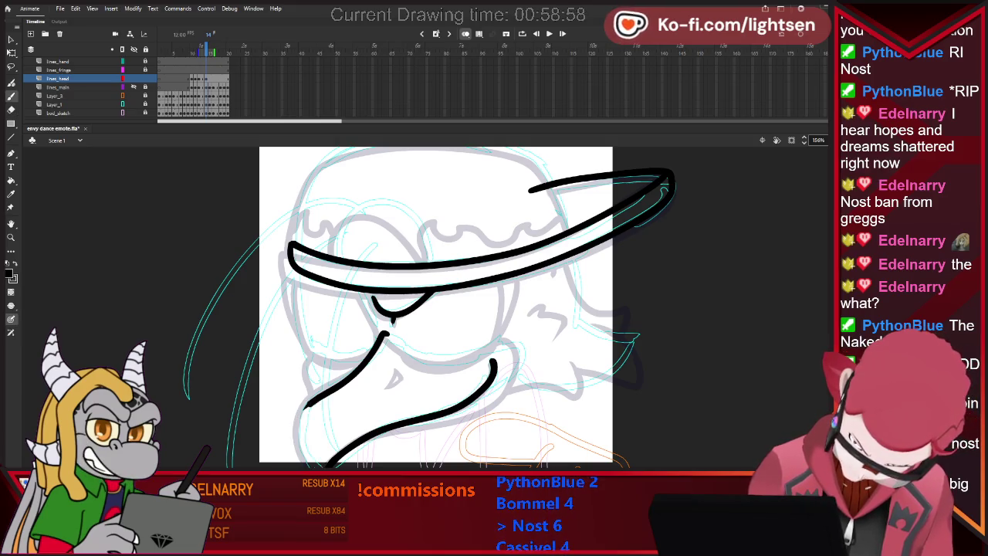
pyautogui.hotkey('ctrl', 'z')
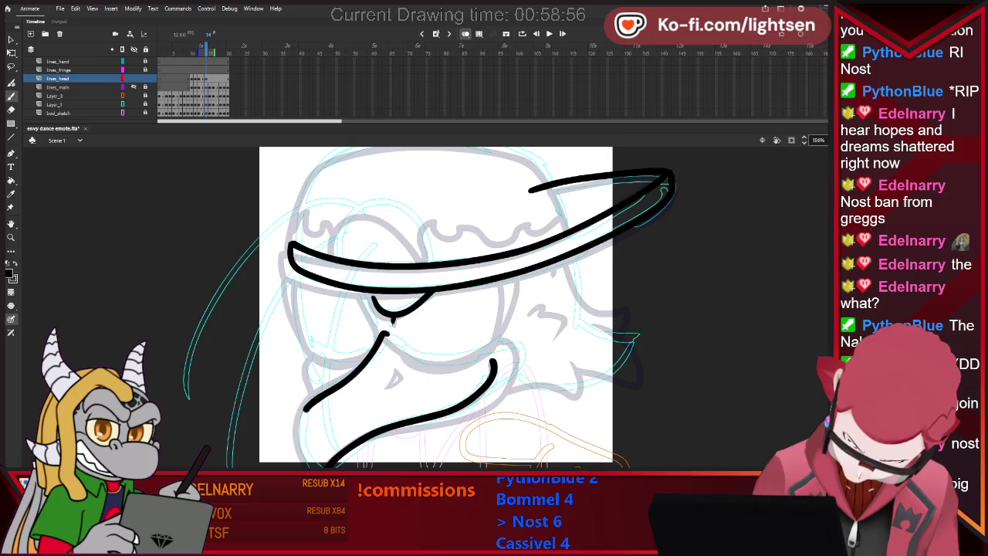
pyautogui.hotkey('ctrl', 'z')
pyautogui.hotkey('ctrl', 'z')
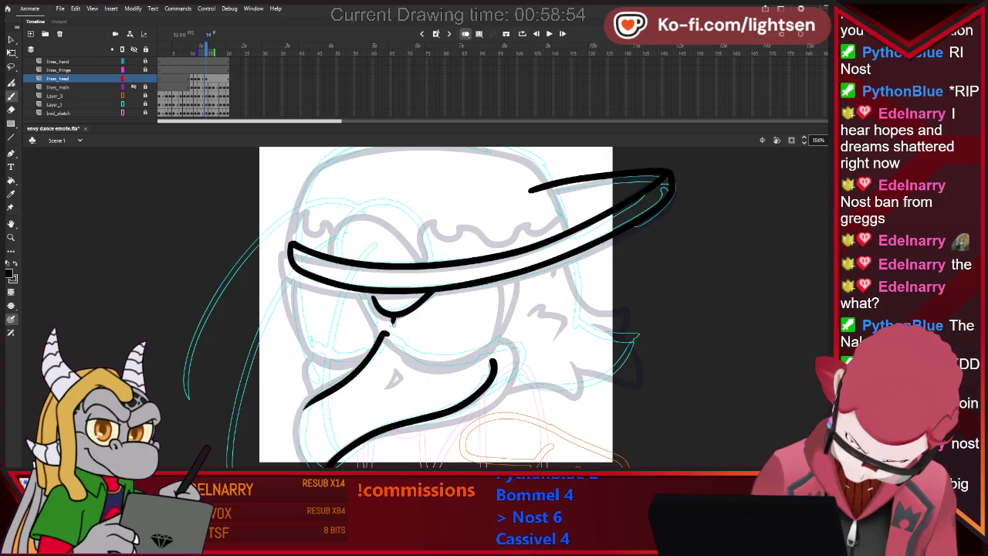
pyautogui.moveTo(304, 414); pyautogui.dragTo(296, 434)
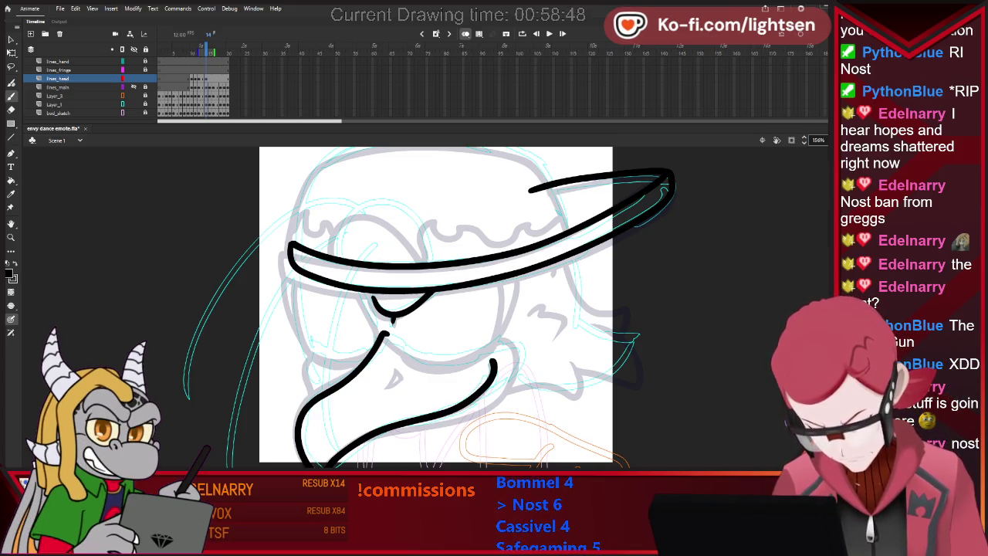
# - Redraw the right branch of the beak mark and a hooked curve over the beak line
pyautogui.hotkey('ctrl', 'z')
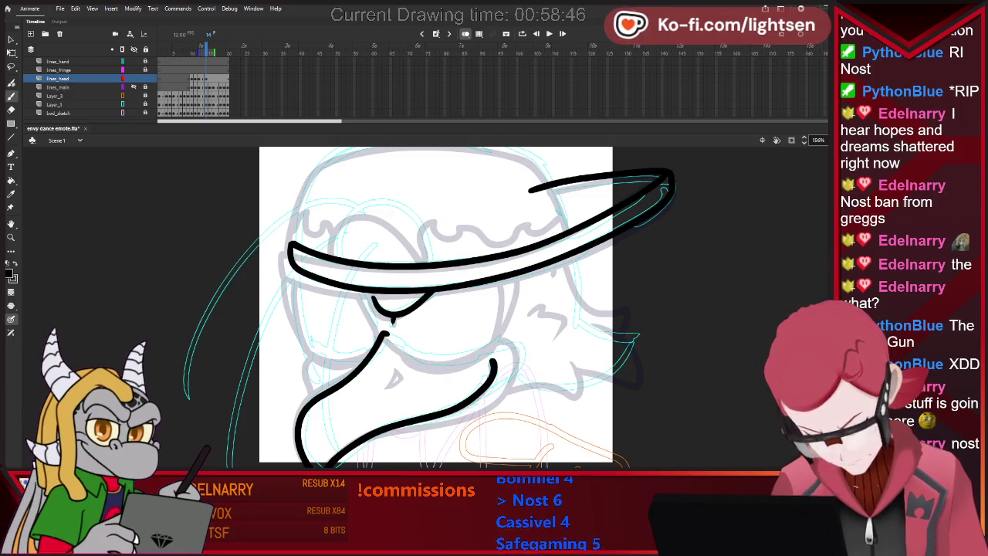
pyautogui.moveTo(382, 334); pyautogui.dragTo(411, 352)
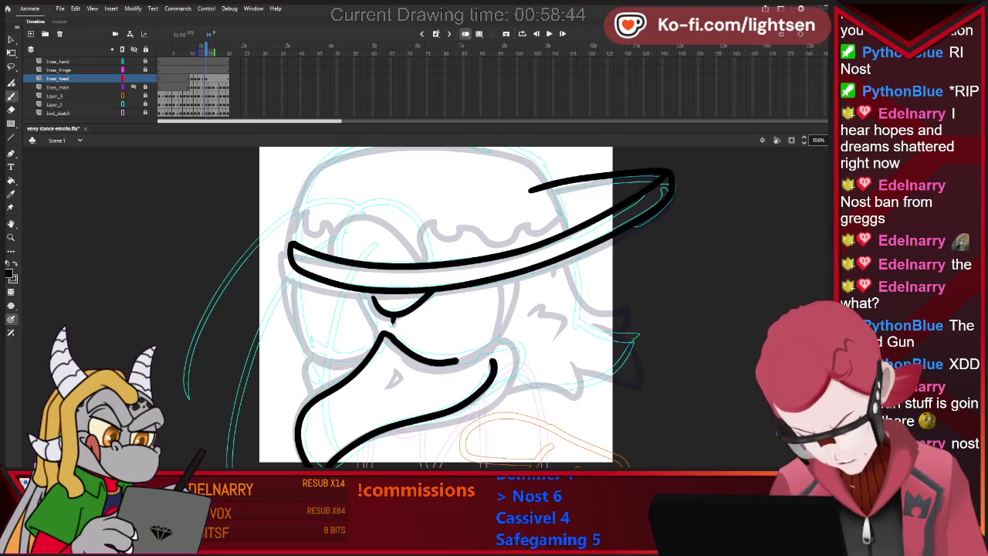
pyautogui.moveTo(494, 344)
pyautogui.mouseDown()
pyautogui.moveTo(517, 349)
pyautogui.moveTo(522, 368)
pyautogui.moveTo(455, 411)
pyautogui.mouseUp()
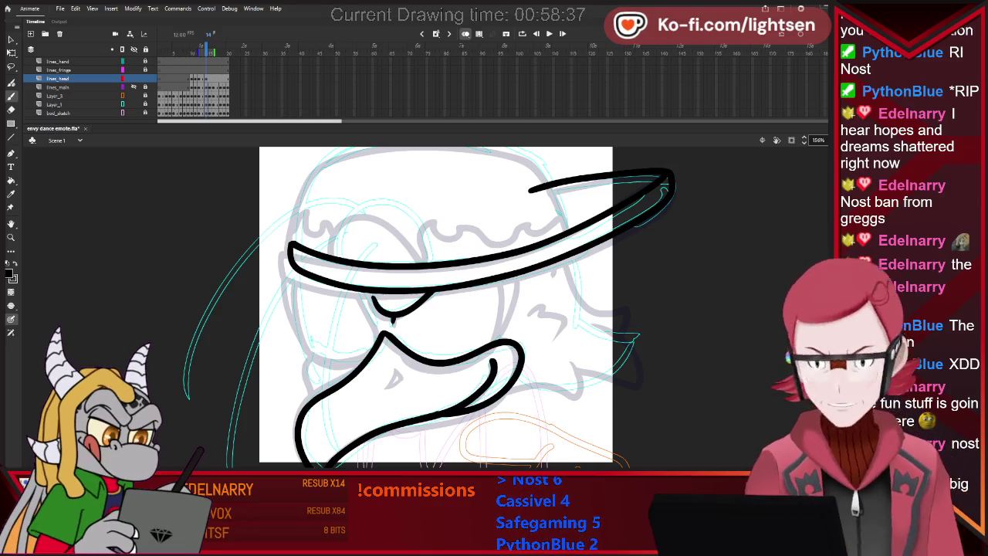
pyautogui.hotkey('ctrl', 'z')
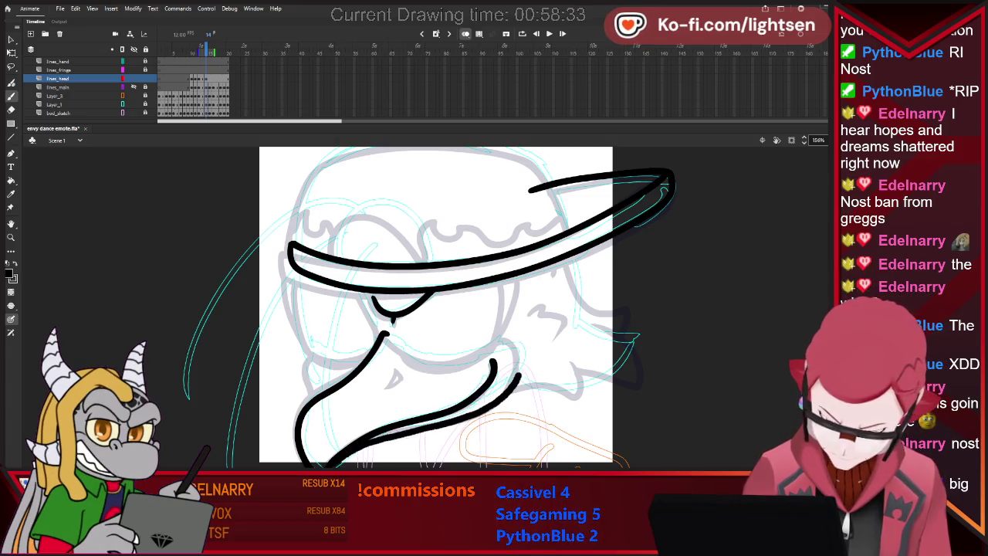
pyautogui.moveTo(522, 377)
pyautogui.mouseDown()
pyautogui.moveTo(489, 349)
pyautogui.moveTo(409, 357)
pyautogui.mouseUp()
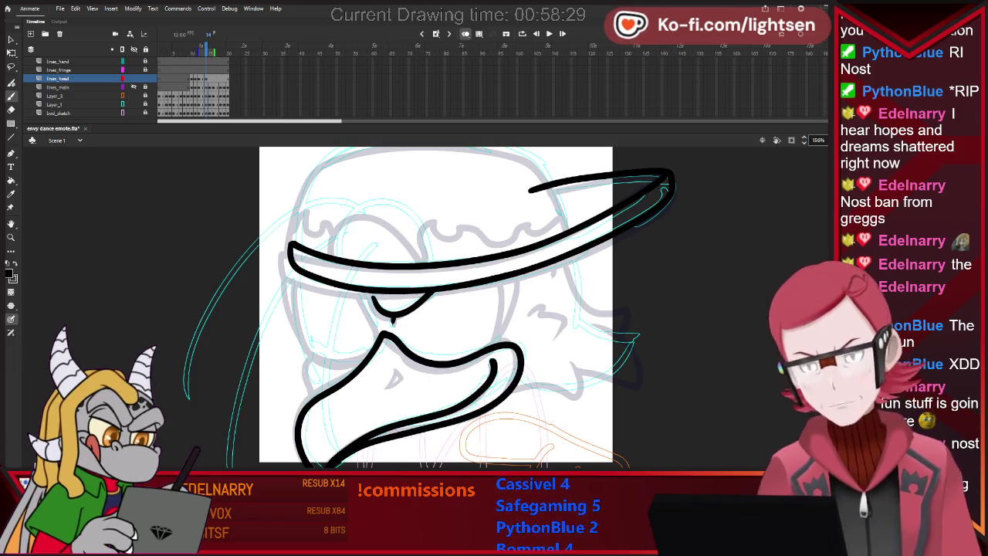
# - Compare frames 13 and 14, then undo the inner lower-beak stroke
pyautogui.press(',')
pyautogui.press('.')
pyautogui.press(',')
pyautogui.press('.')
pyautogui.press(',')
pyautogui.press('.')
pyautogui.press(',')
pyautogui.press('.')
pyautogui.press(',')
pyautogui.press('.')
pyautogui.press(',')
pyautogui.press('.')
pyautogui.hotkey('ctrl', 'z')
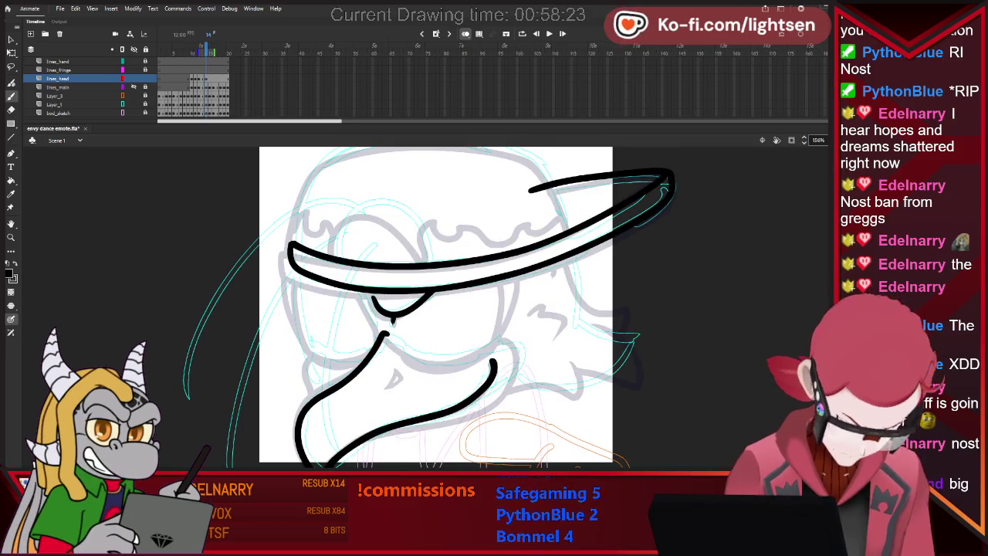
# - Extend the lower beak stroke further right and add a short curve at the beak tip
pyautogui.press(',')
pyautogui.press('.')
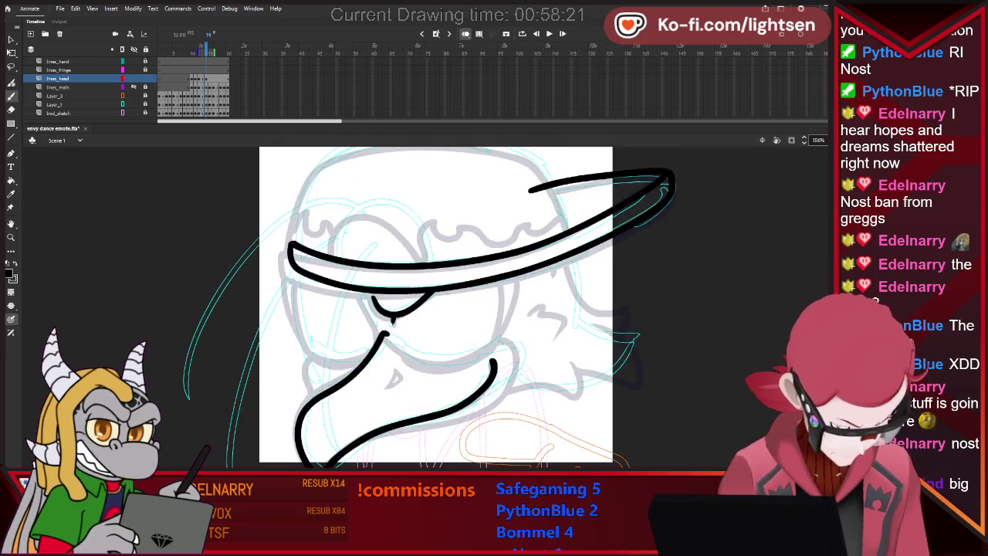
pyautogui.press(',')
pyautogui.press('.')
pyautogui.press(',')
pyautogui.press('.')
pyautogui.press(',')
pyautogui.press('.')
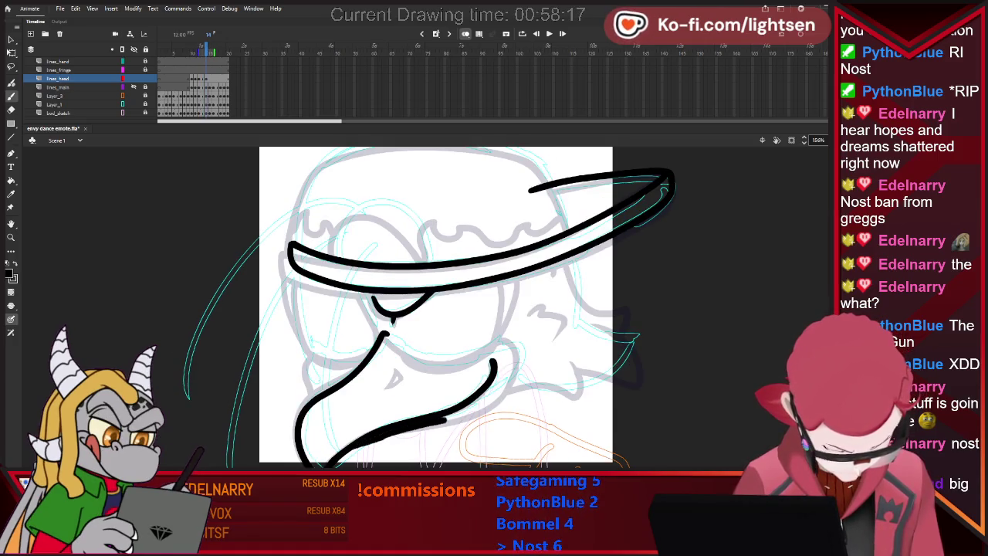
pyautogui.moveTo(441, 421); pyautogui.dragTo(485, 409)
pyautogui.moveTo(524, 355); pyautogui.dragTo(511, 388)
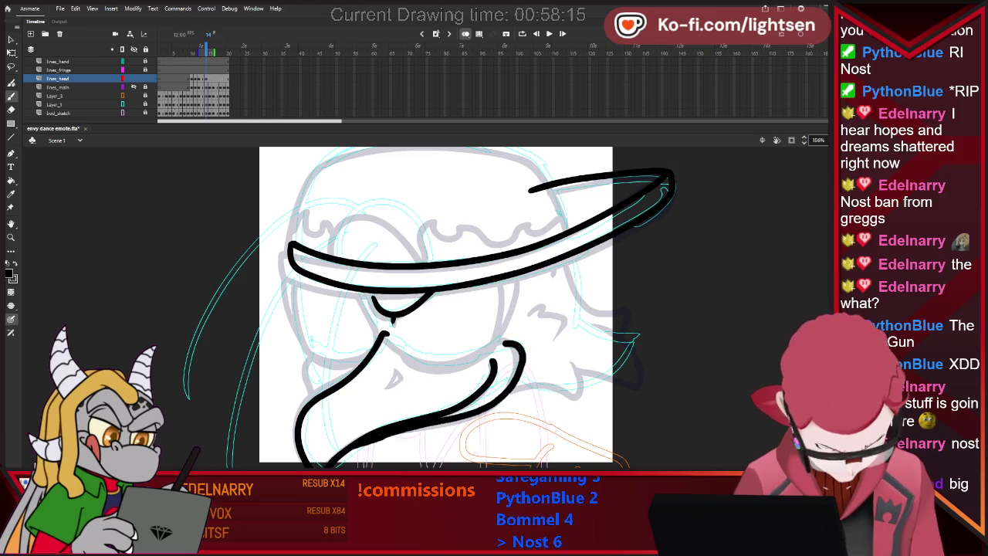
# - Flip between frames 13 and 14 to check the new beak inking
pyautogui.press(',')
pyautogui.press('.')
pyautogui.press(',')
pyautogui.press('.')
pyautogui.press(',')
pyautogui.press('.')
pyautogui.press(',')
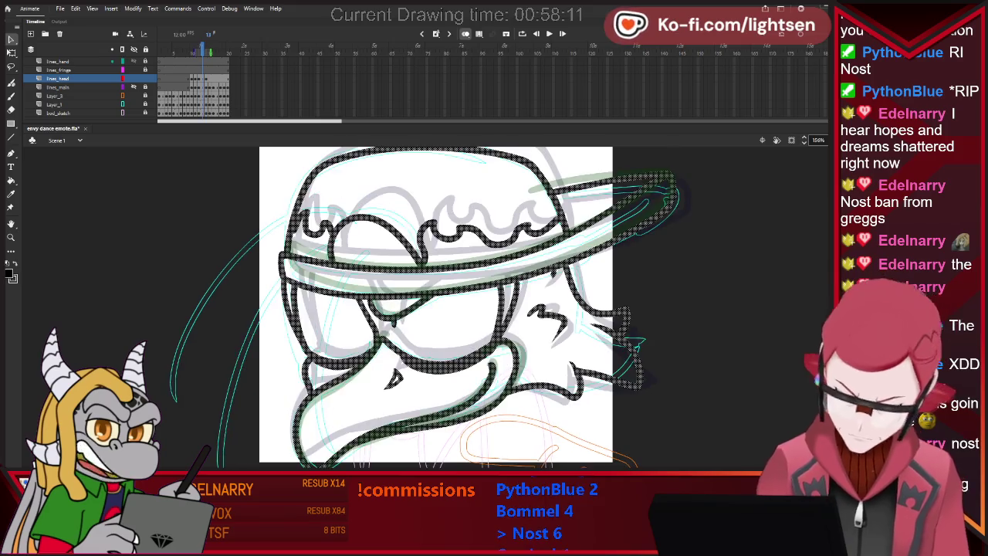
pyautogui.press('.')
pyautogui.press(',')
pyautogui.press('.')
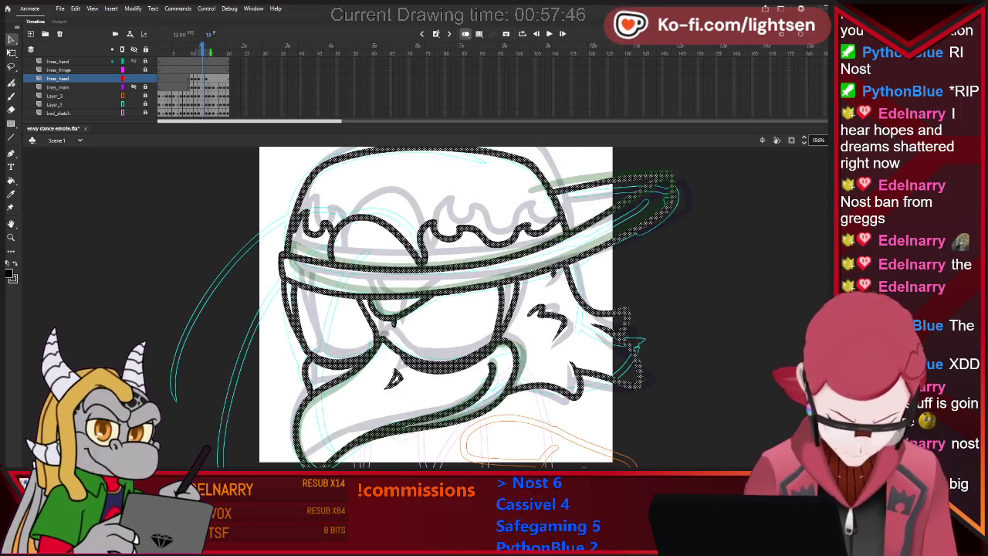
pyautogui.press('.')
pyautogui.press(',')
# - Flip between frame 14 and the previous frame to compare the mouth curl
pyautogui.press('.')
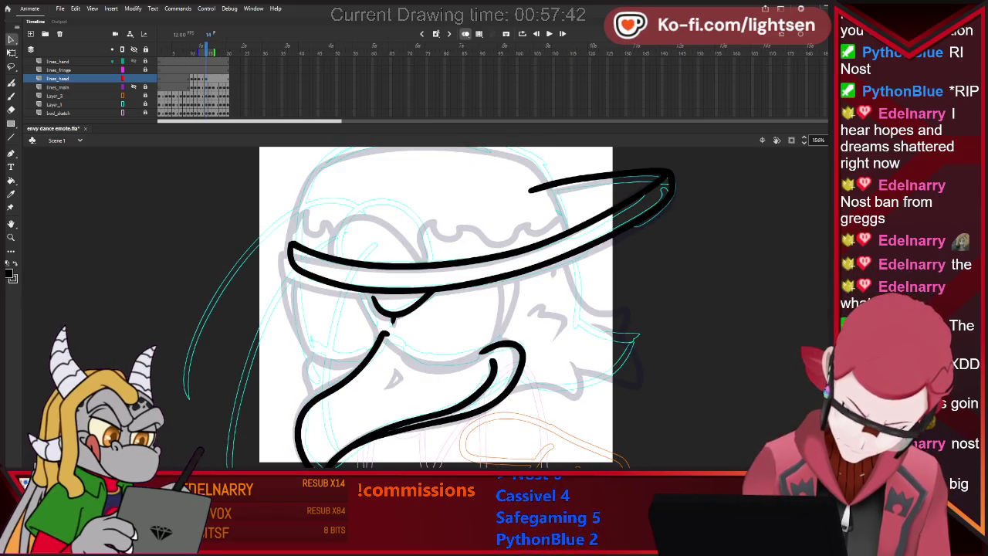
pyautogui.press(',')
pyautogui.press('.')
pyautogui.press(',')
pyautogui.press('.')
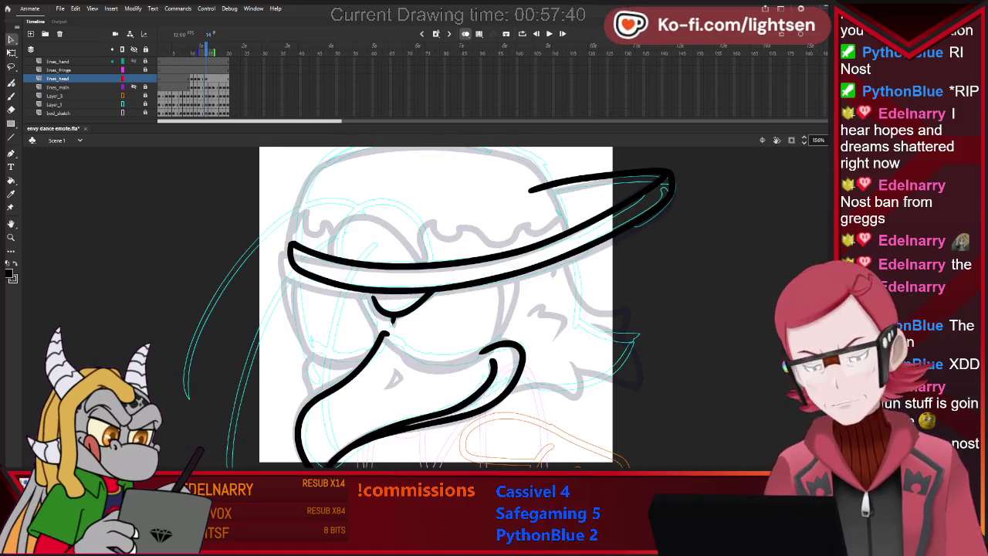
pyautogui.press(',')
pyautogui.press('.')
pyautogui.press(',')
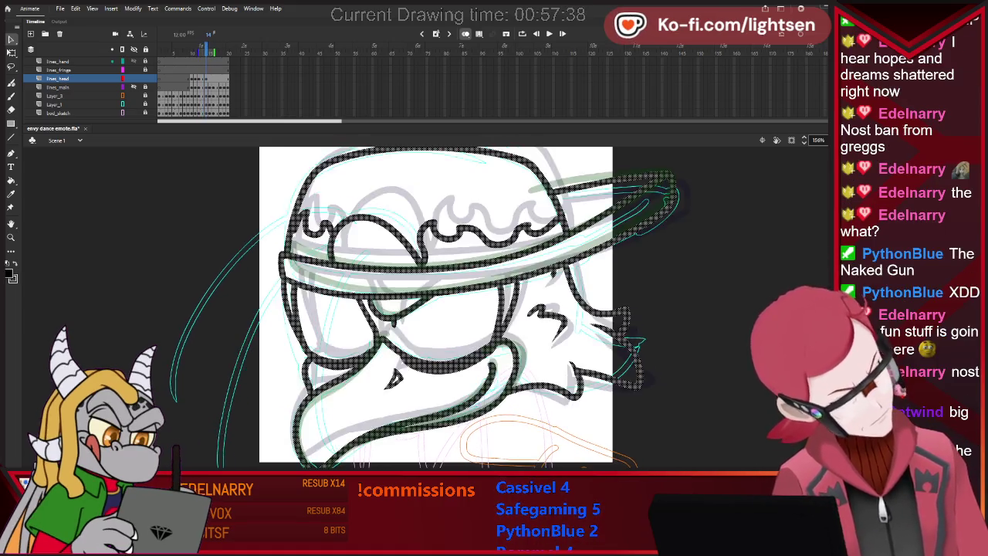
pyautogui.press('.')
# - Erase the mouth loop's upper part and redraw it as a lower curl looping down
pyautogui.press('e')
pyautogui.moveTo(482, 353); pyautogui.dragTo(523, 362)
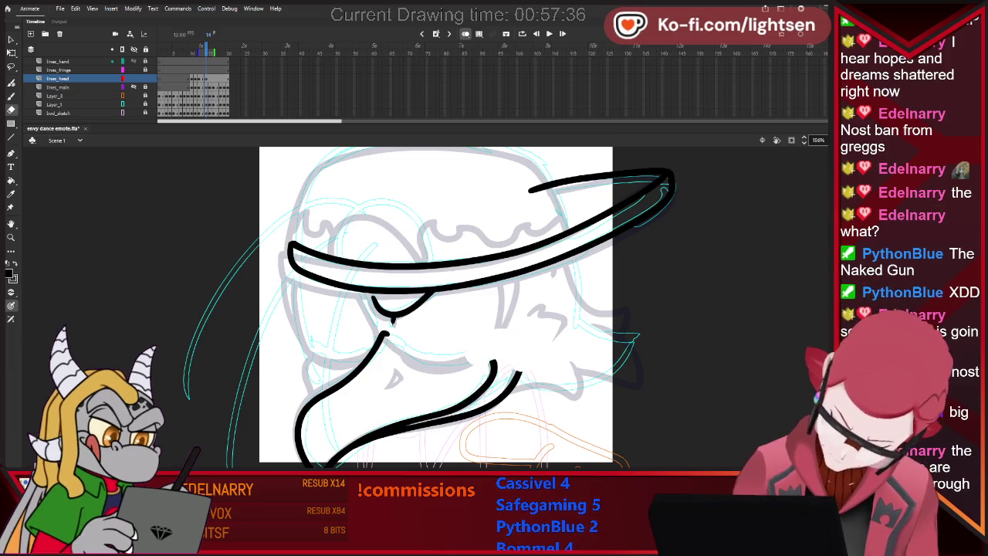
pyautogui.press('b')
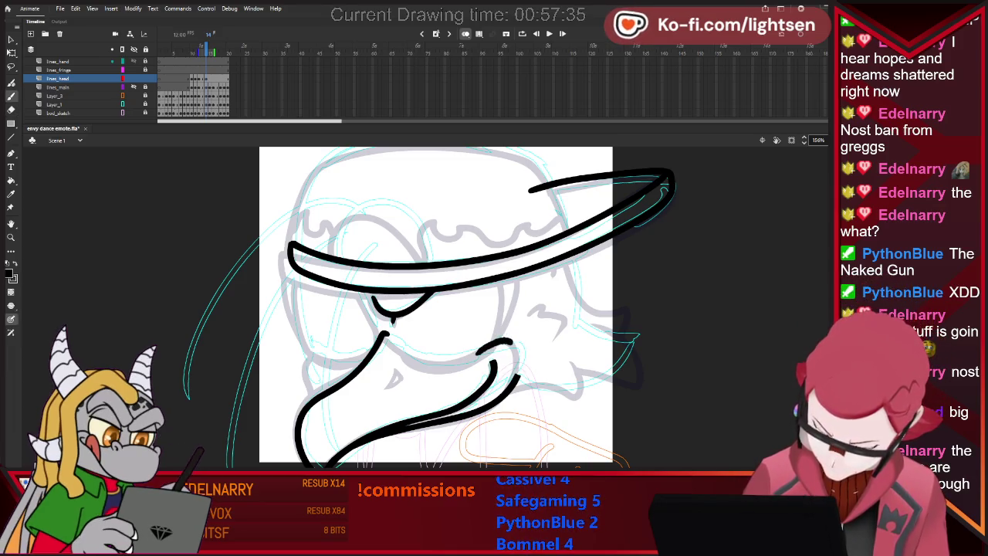
pyautogui.moveTo(509, 344); pyautogui.dragTo(520, 374)
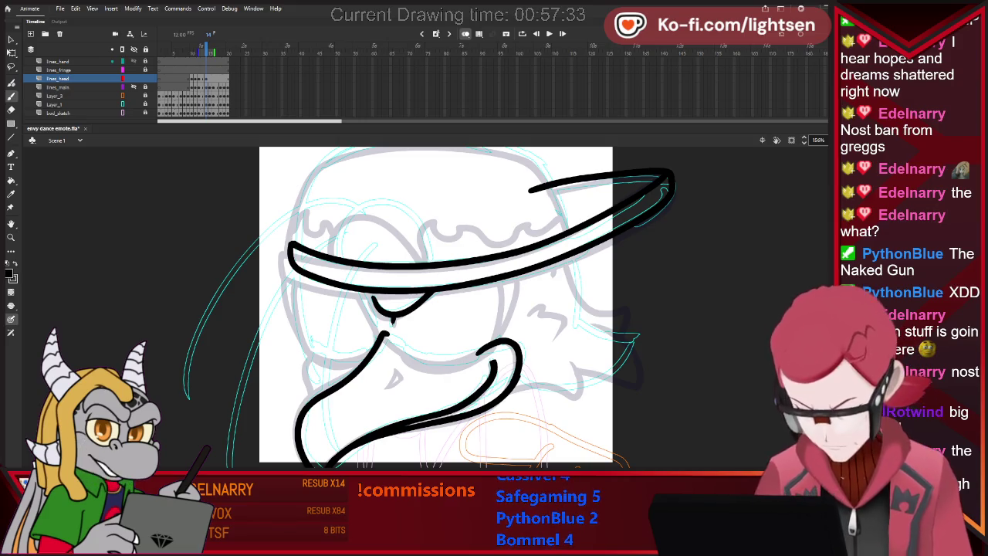
pyautogui.hotkey('ctrl', 'z')
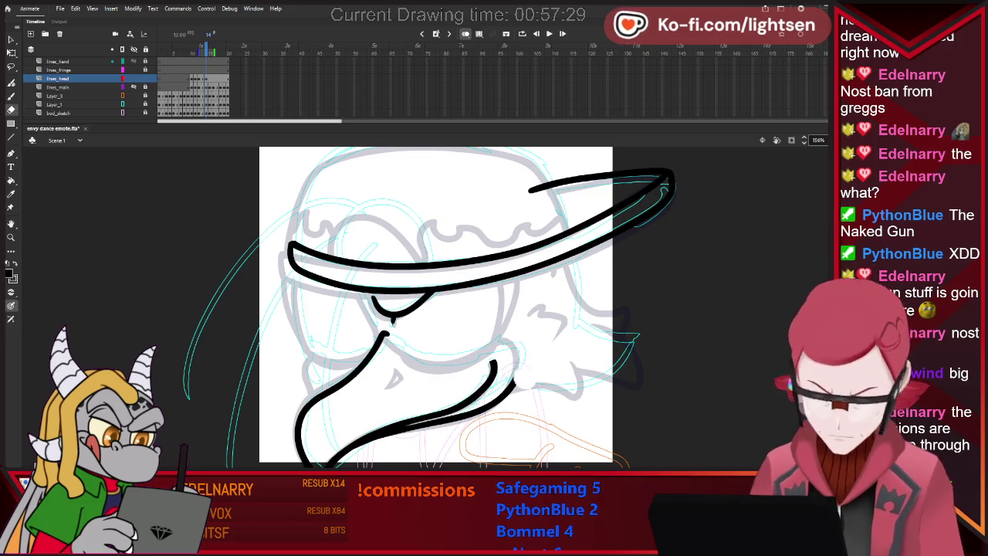
pyautogui.moveTo(514, 380); pyautogui.dragTo(506, 396)
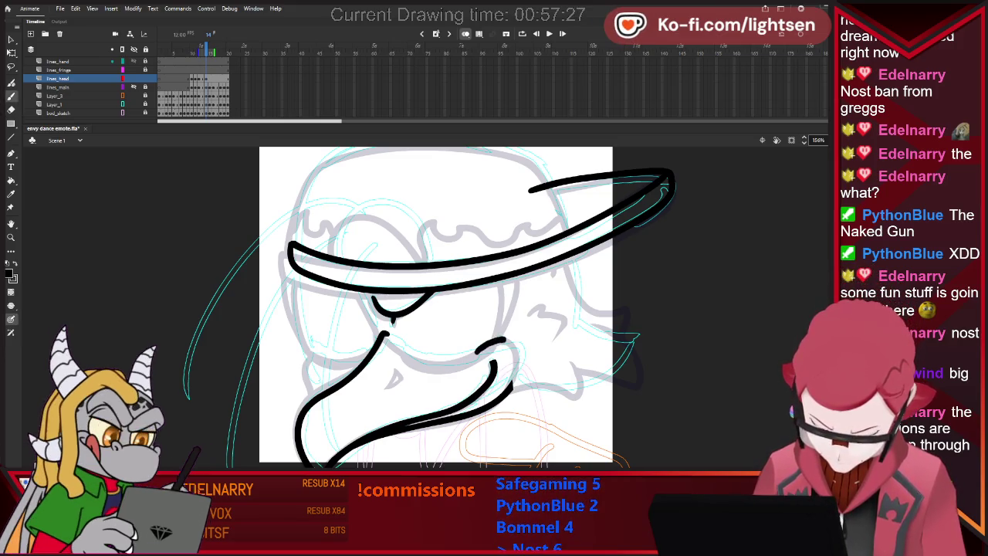
pyautogui.moveTo(498, 339); pyautogui.dragTo(515, 371)
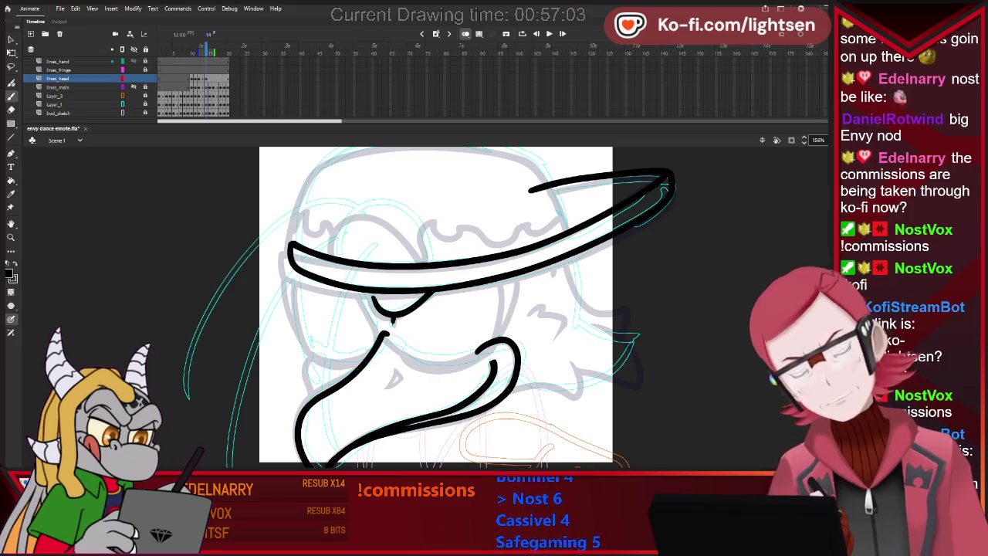
pyautogui.scroll(1, 436, 308)
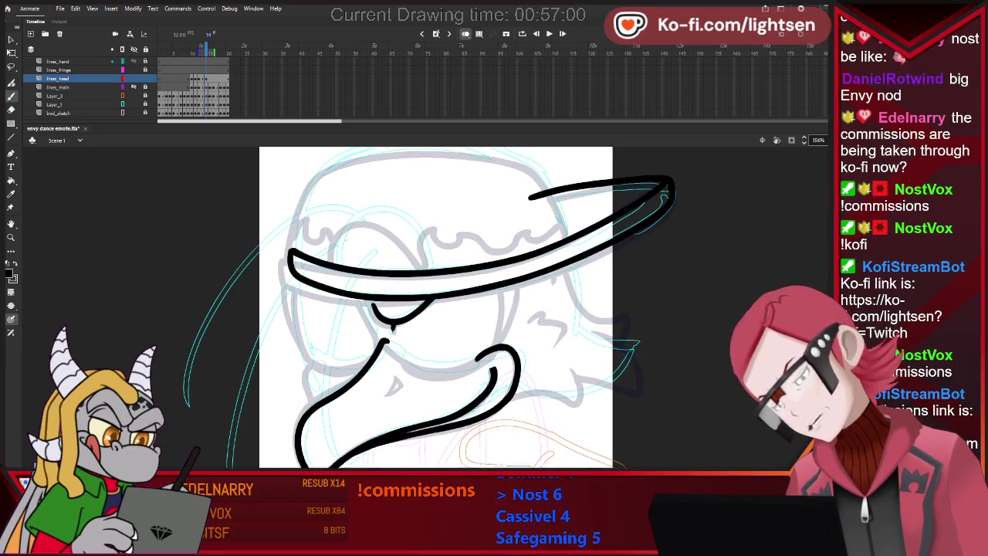
# - Undo the stroke linking mouth peak to curve and add a small mark below the peak
pyautogui.scroll(2, 436, 308)
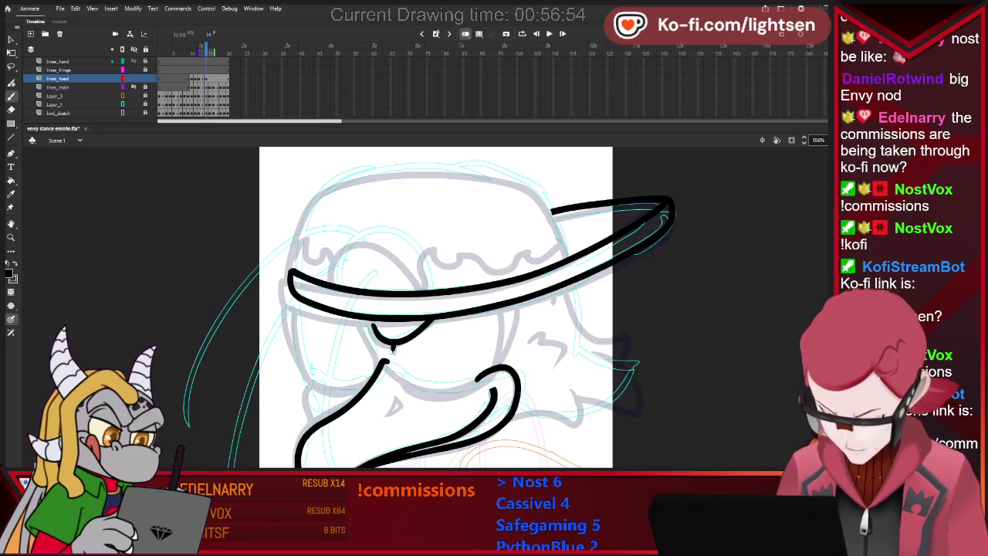
pyautogui.hotkey('ctrl', 'a')
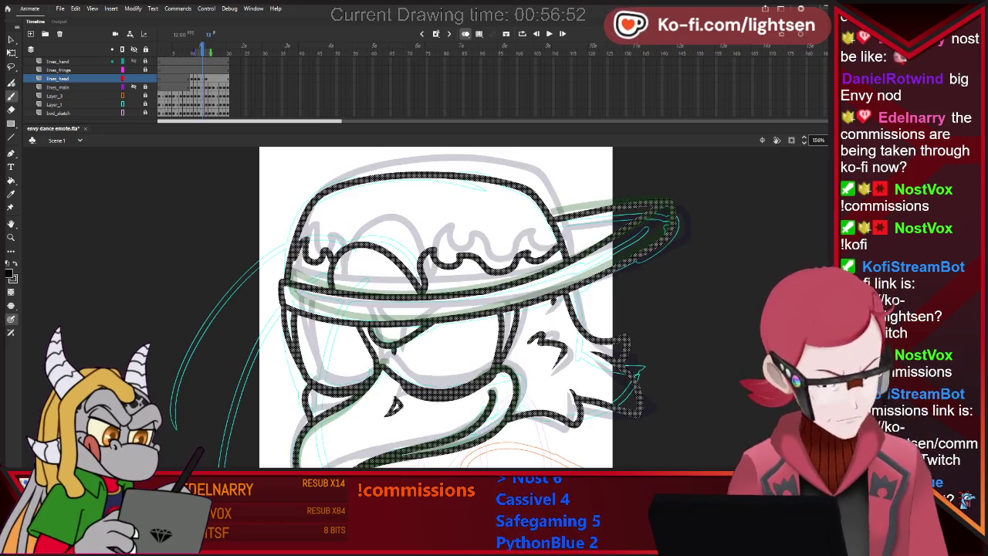
pyautogui.hotkey('ctrl', 'shift', 'a')
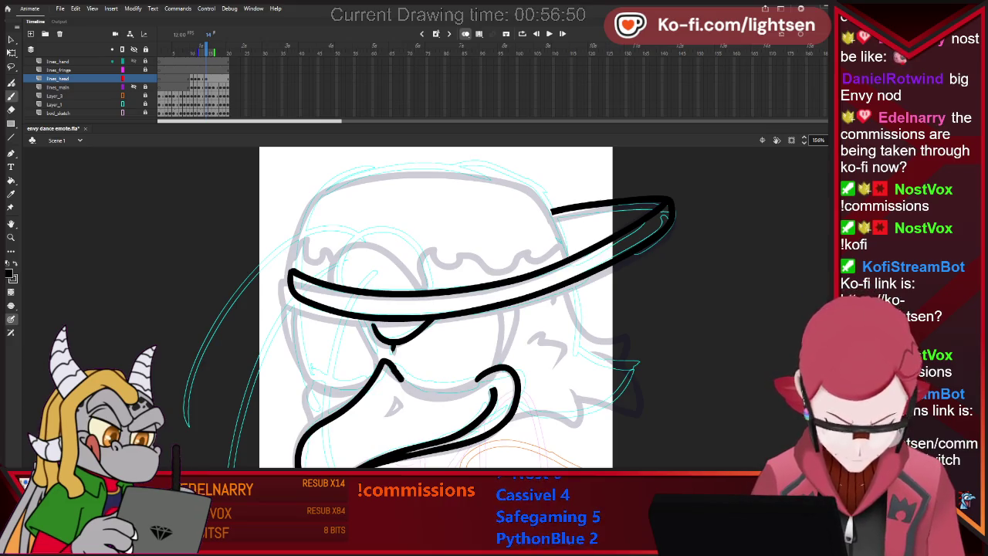
pyautogui.hotkey('ctrl', 'z')
pyautogui.moveTo(390, 363); pyautogui.dragTo(412, 388)
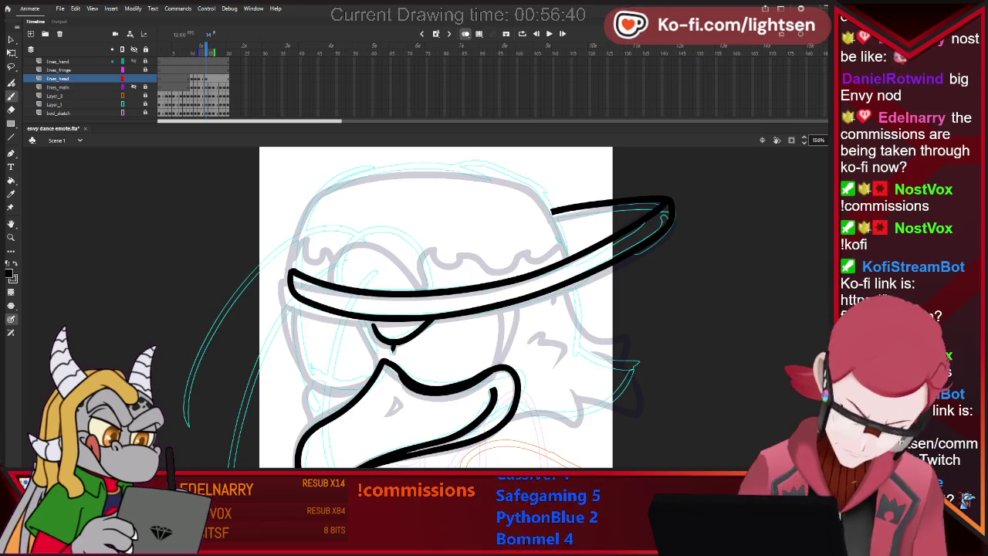
# - Scrub frames 11 to 14 to review the mouth motion
pyautogui.press(',')
pyautogui.press(',')
pyautogui.press(',')
pyautogui.press('.')
pyautogui.press(',')
pyautogui.press('.')
pyautogui.press('.')
pyautogui.press('.')
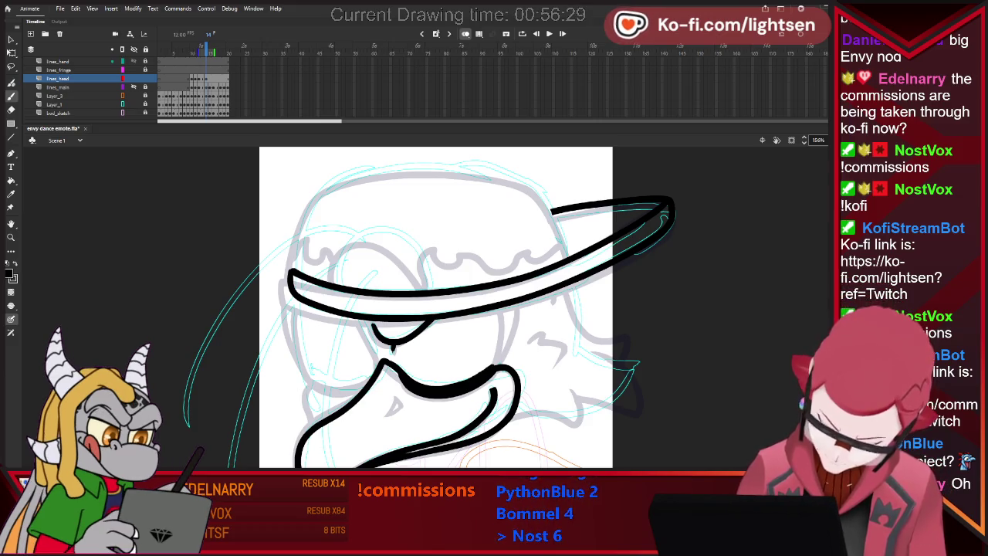
pyautogui.click(205, 78)
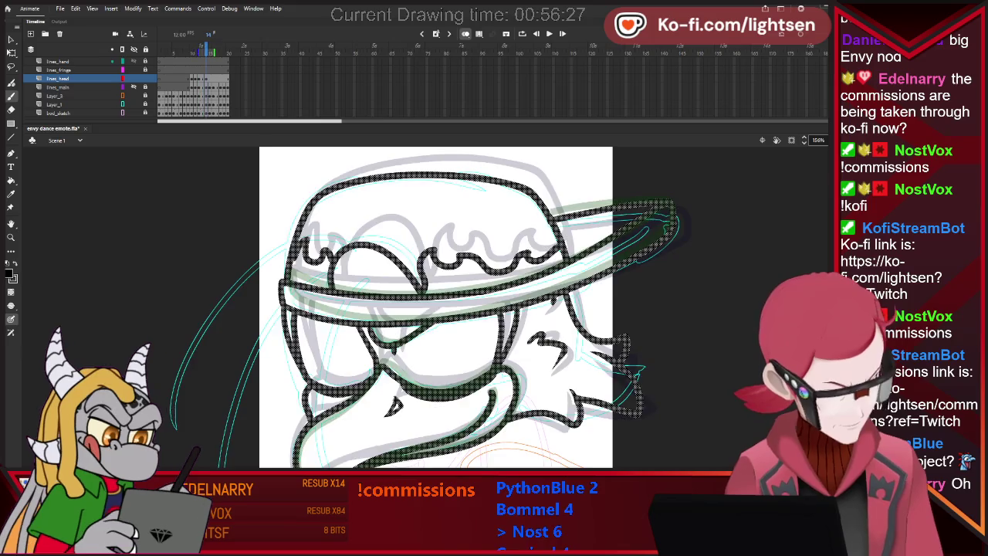
pyautogui.press('.')
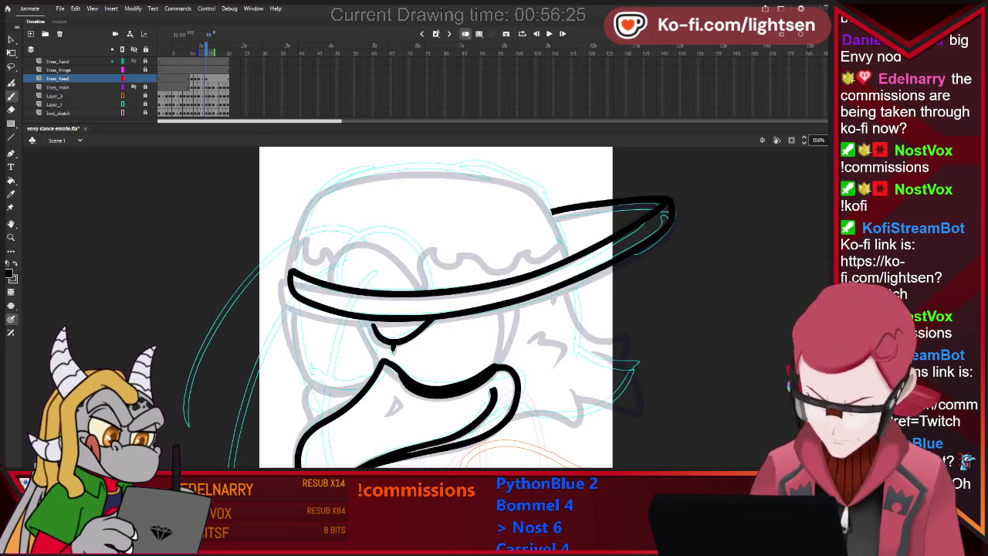
# - Compare with frame 13, then draw a curve down the face under the hat brim
pyautogui.press(',')
pyautogui.press('.')
pyautogui.press(',')
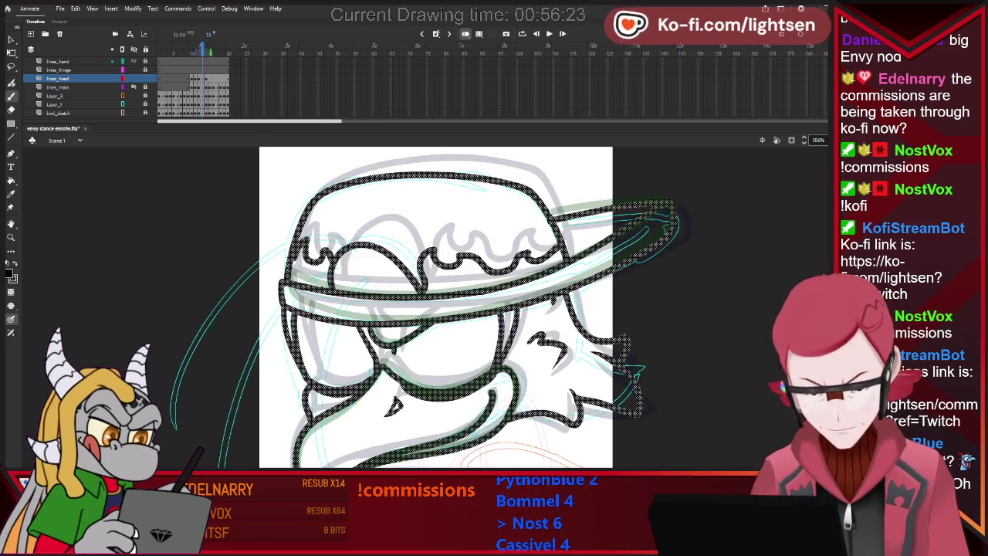
pyautogui.press('.')
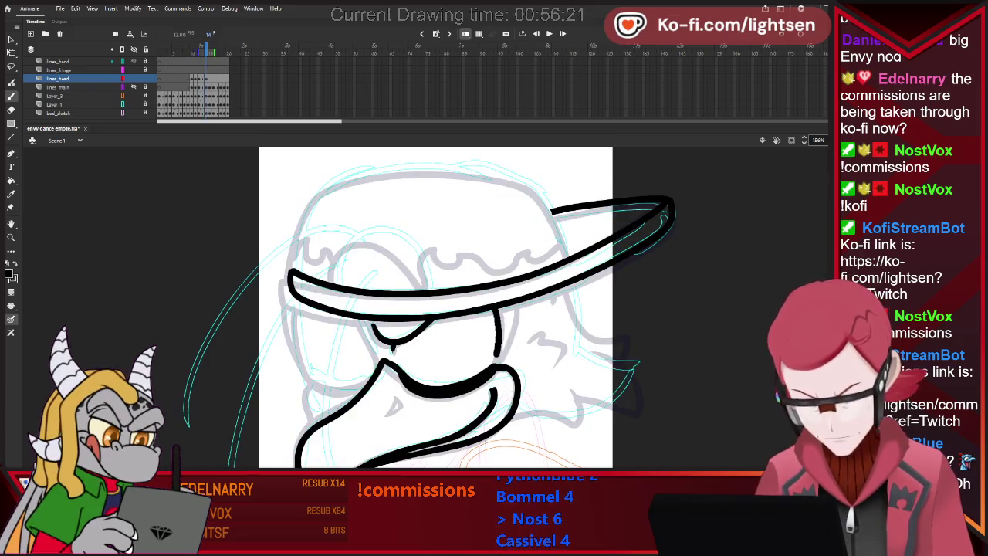
pyautogui.moveTo(515, 308); pyautogui.dragTo(506, 359)
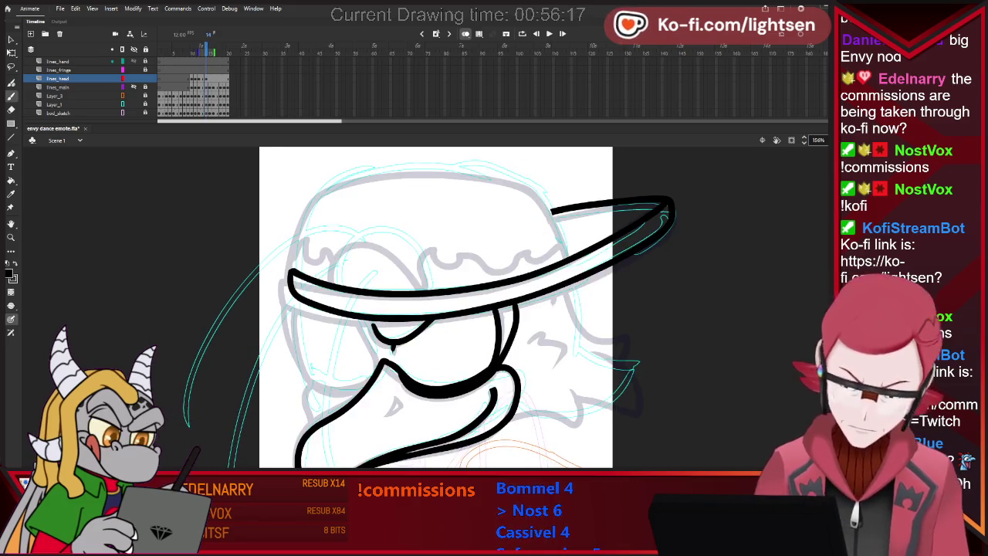
# - Compare neighbouring frames, then ink the left side of the face under the brim
pyautogui.press(',')
pyautogui.press('.')
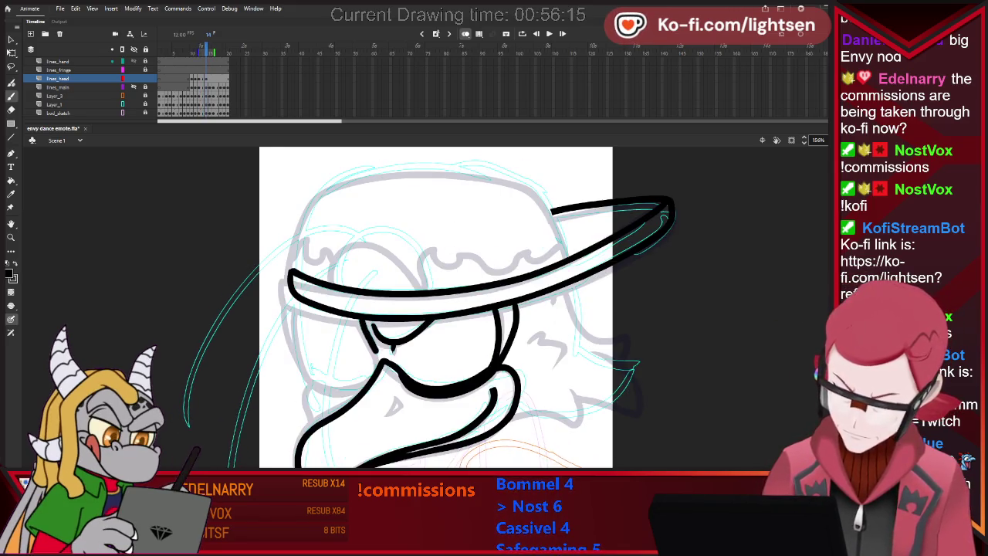
pyautogui.press(',')
pyautogui.press('.')
pyautogui.press(',')
pyautogui.press('.')
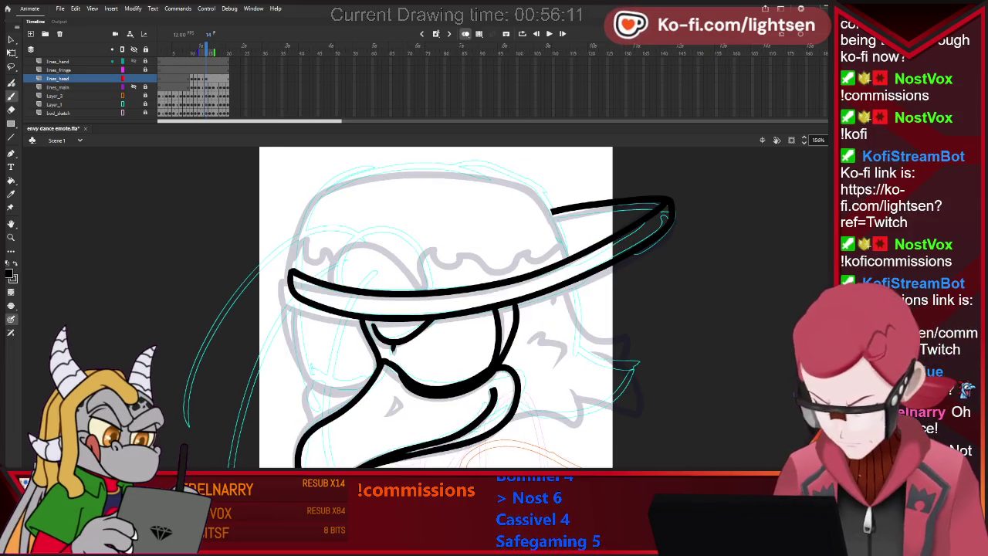
pyautogui.moveTo(301, 304)
pyautogui.mouseDown()
pyautogui.moveTo(303, 337)
pyautogui.moveTo(369, 387)
pyautogui.moveTo(340, 385)
pyautogui.mouseUp()
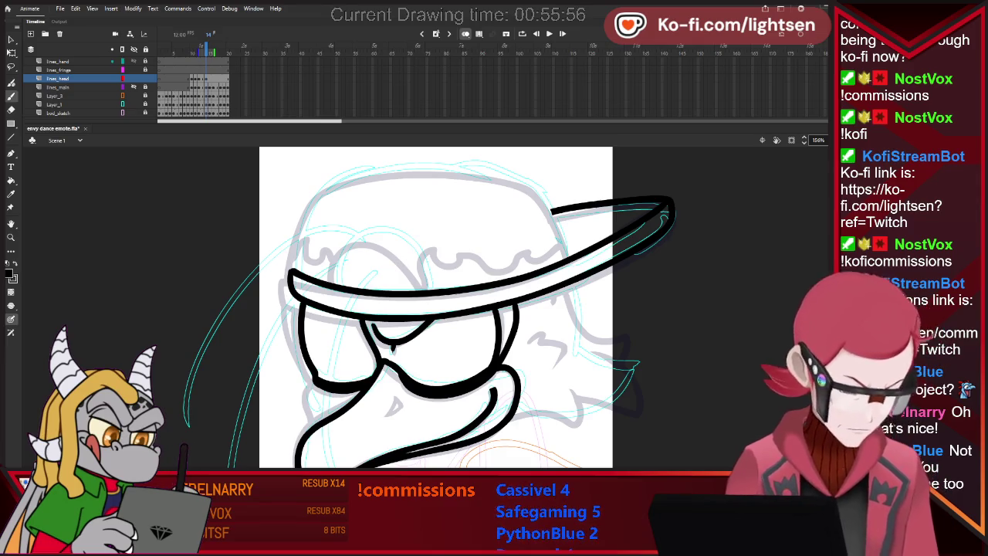
# - Return to frame 14 and undo the stray stroke
pyautogui.press('.')
pyautogui.press('.')
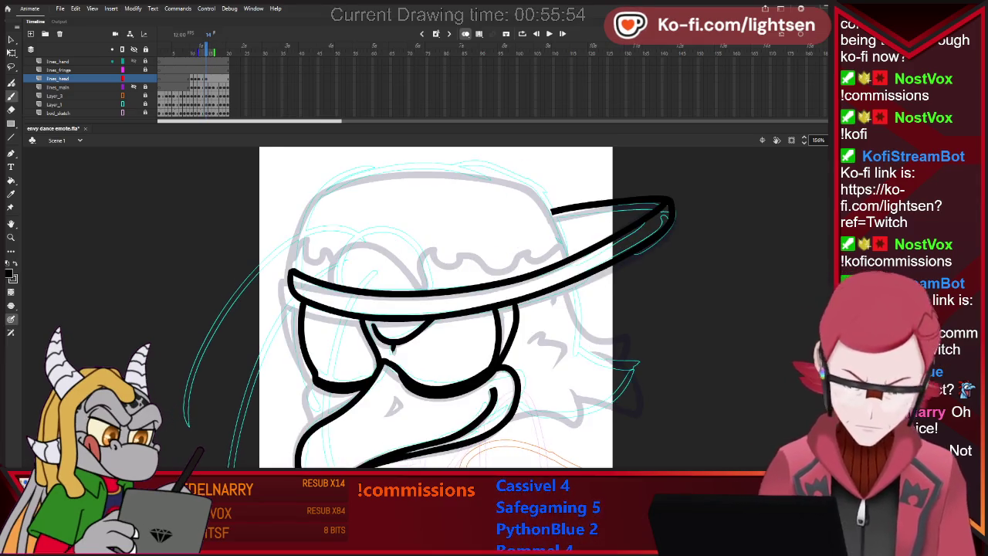
pyautogui.press('.')
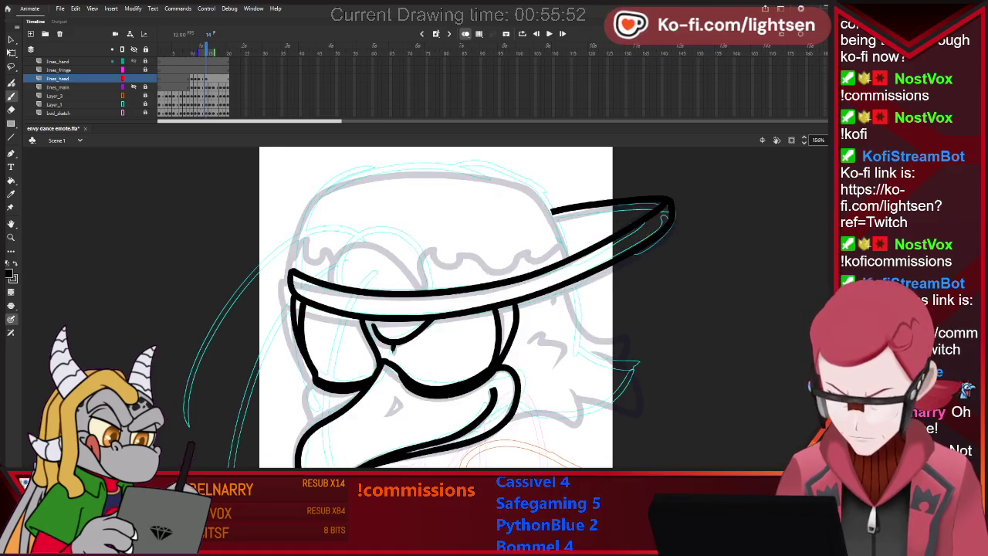
pyautogui.press('.')
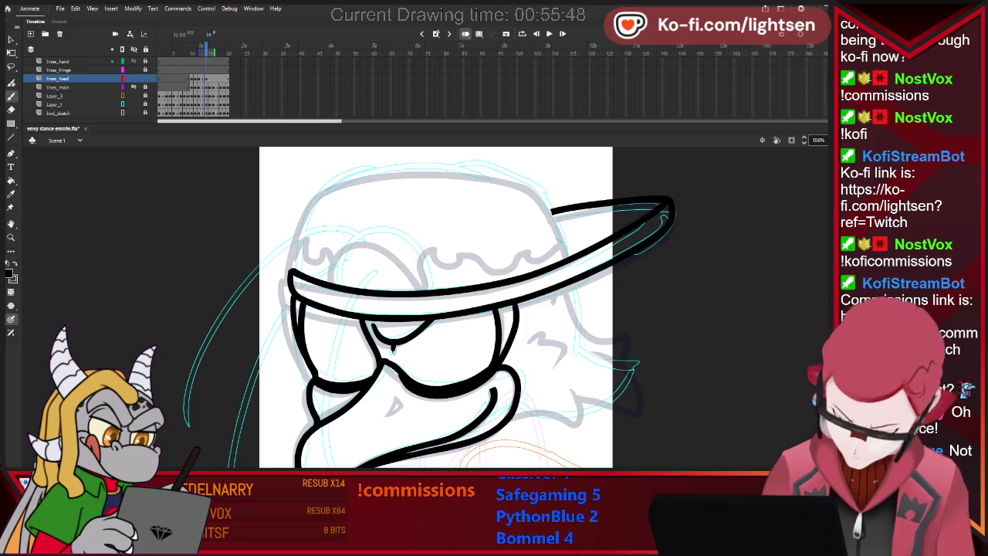
pyautogui.hotkey('ctrl', 'z')
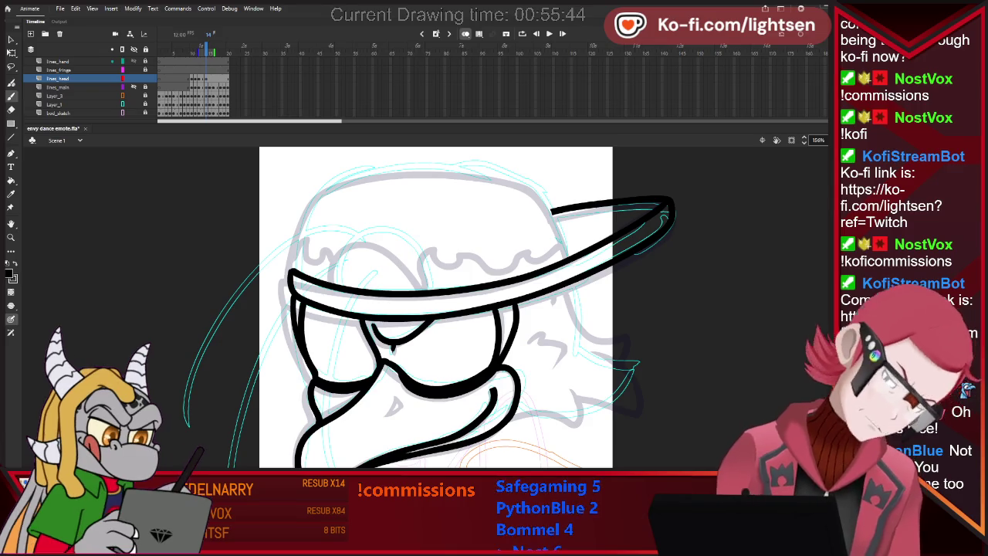
pyautogui.press('e')
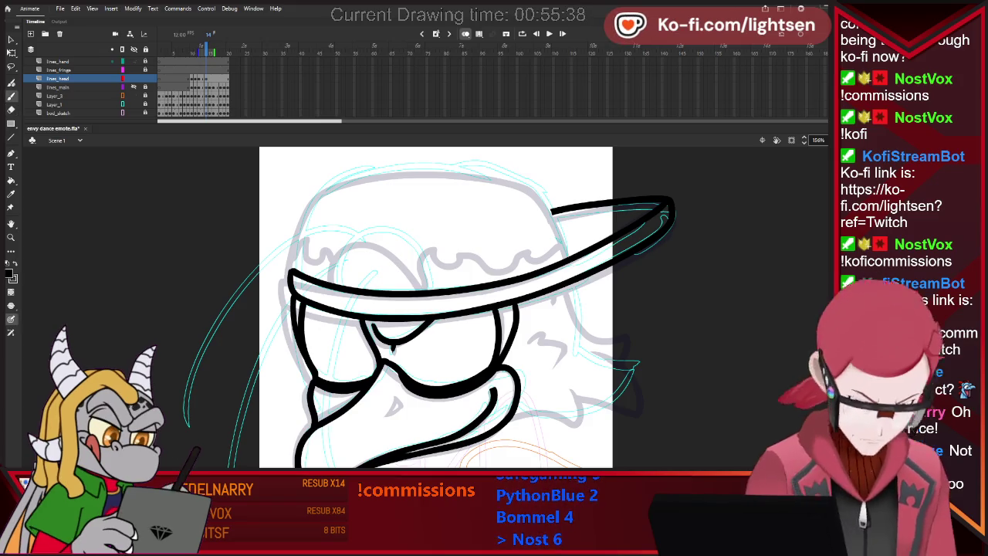
pyautogui.press('v')
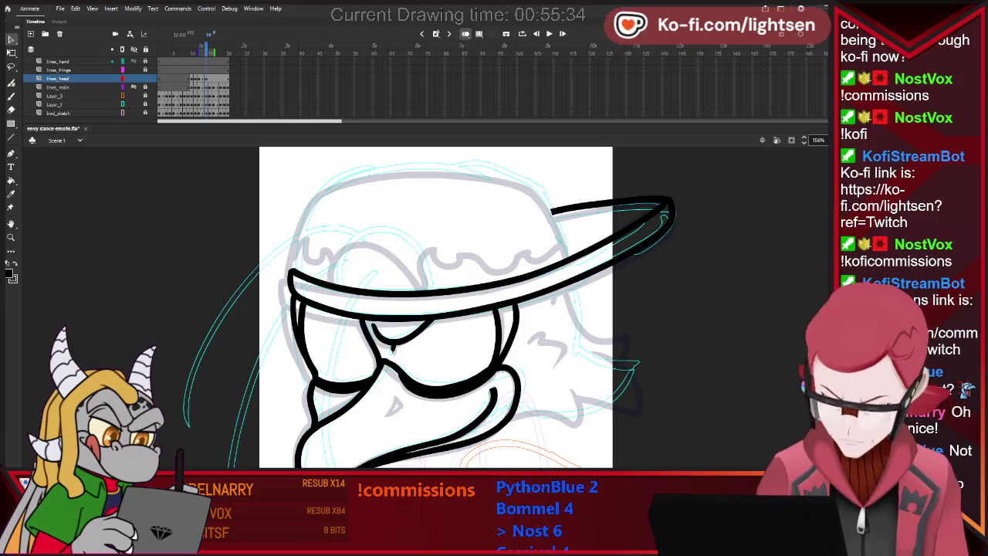
pyautogui.scroll(2, 409, 359)
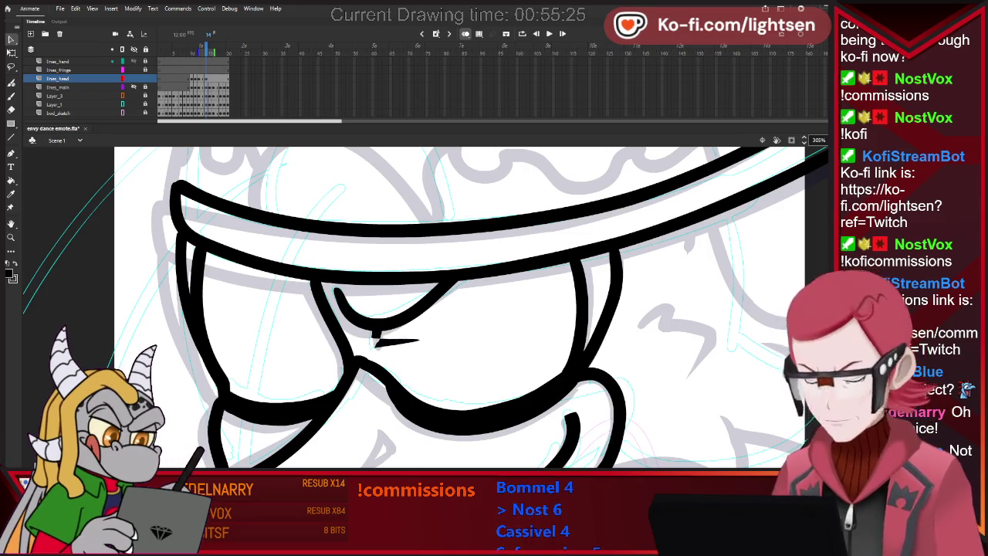
# - Replace the small diagonal stroke with a short nostril stroke on the beak
pyautogui.hotkey('ctrl', 'z')
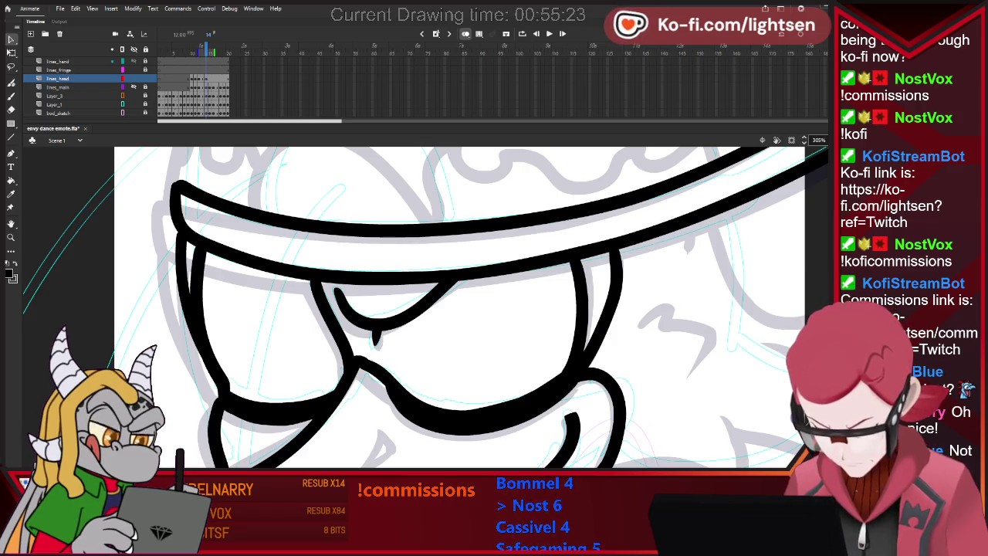
pyautogui.moveTo(362, 359); pyautogui.dragTo(394, 382)
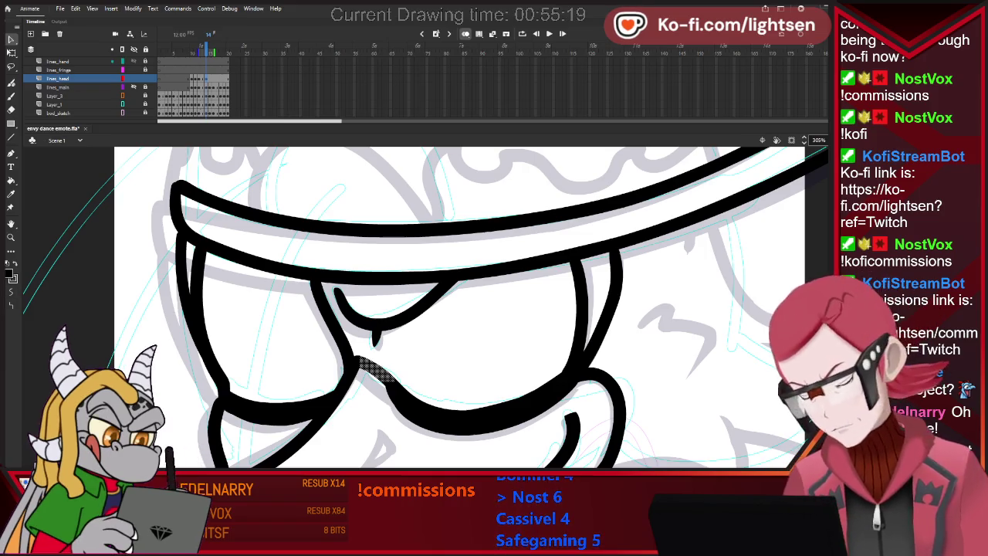
pyautogui.hotkey('ctrl', '1')
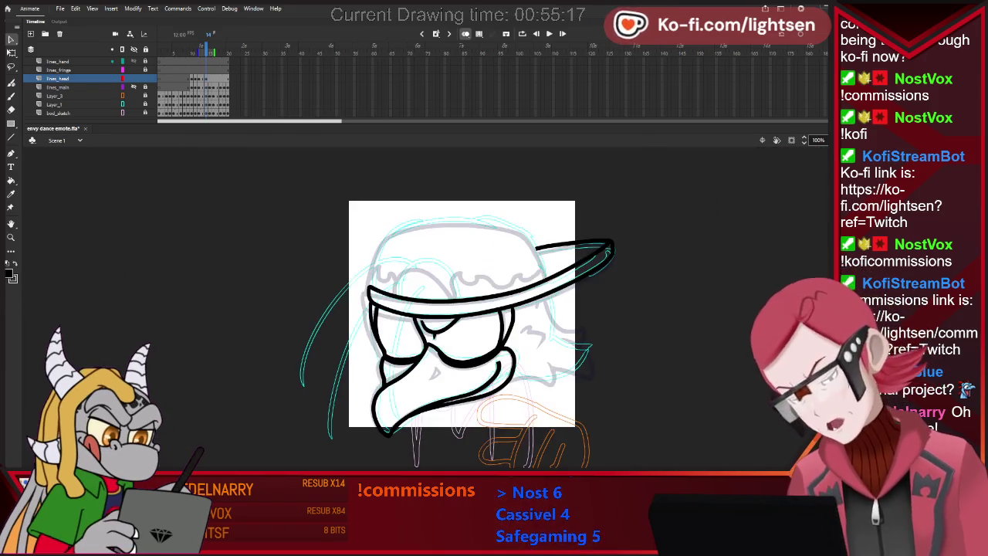
# - Select and deselect all strokes, then undo the nostril stroke
pyautogui.press('b')
pyautogui.scroll(1, 514, 363)
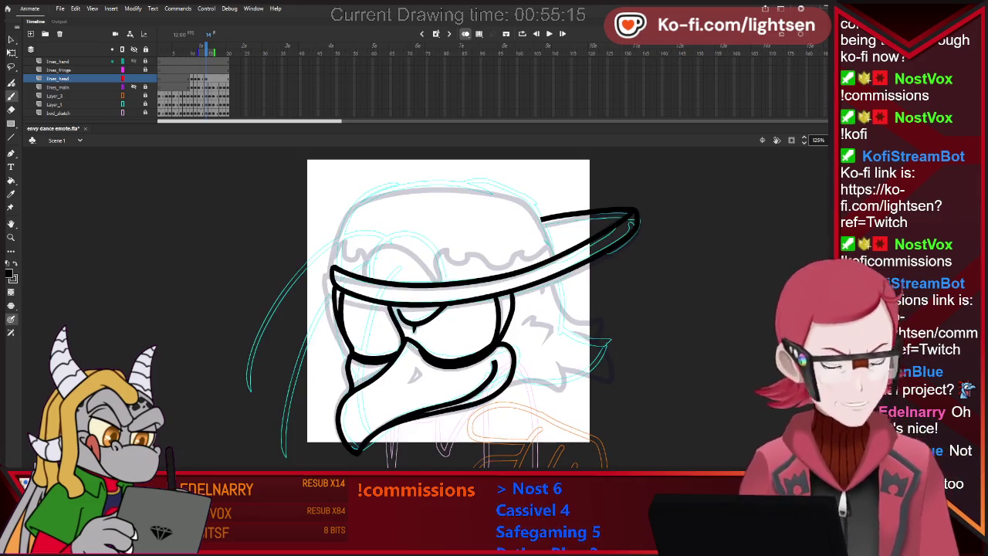
pyautogui.hotkey('ctrl', 'a')
pyautogui.hotkey('ctrl', 'shift', 'a')
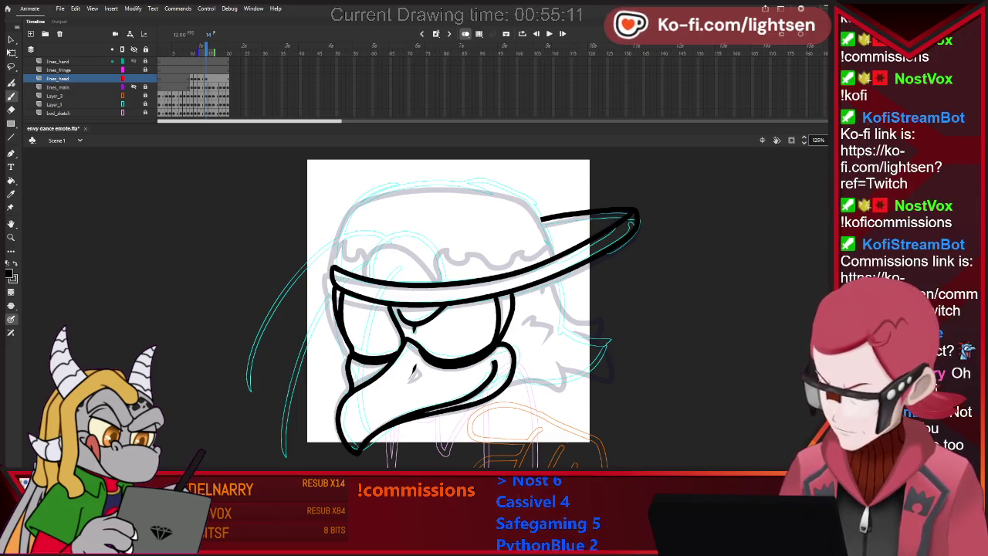
pyautogui.hotkey('ctrl', 'z')
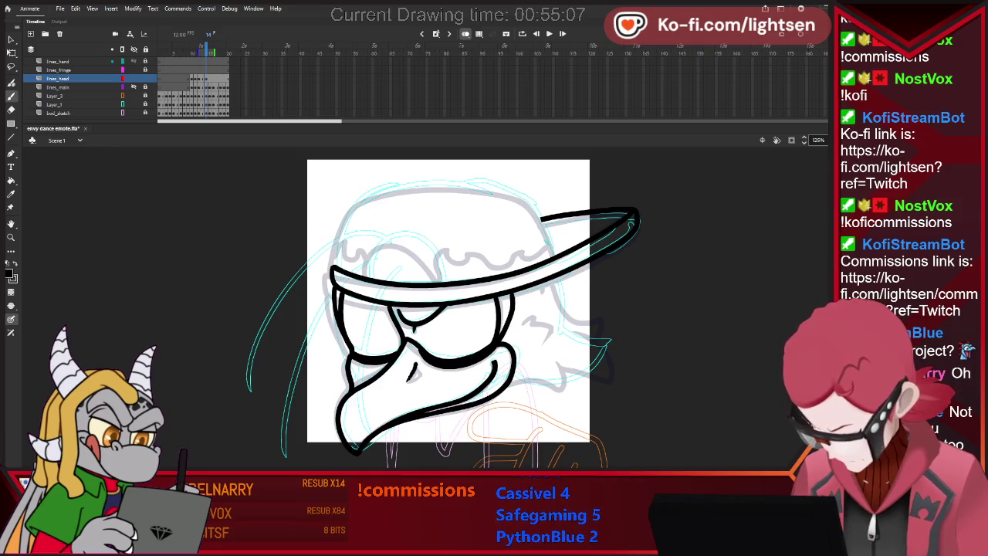
# - Restore the beak's nostril stroke with redo and flip between neighbouring frames
pyautogui.hotkey('ctrl', 'y')
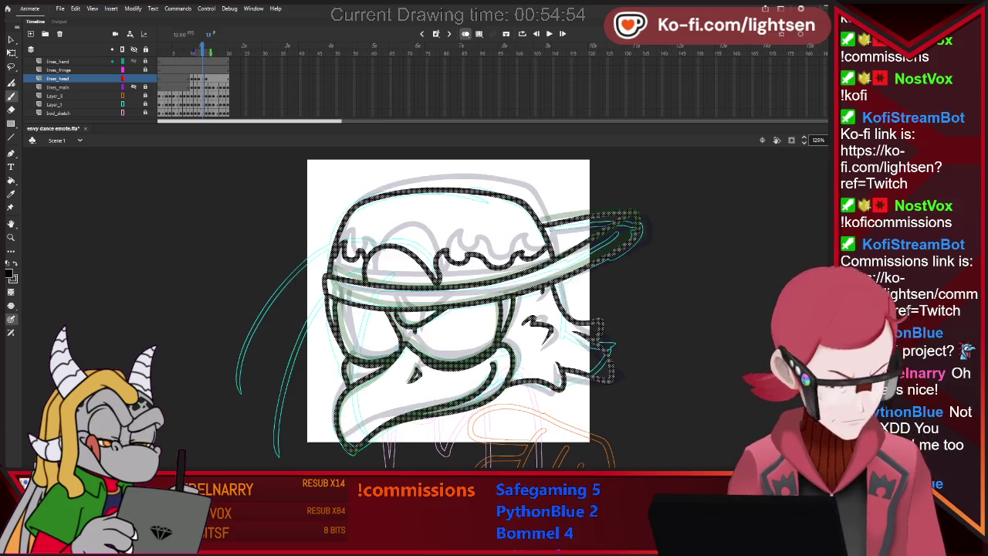
pyautogui.press('b')
pyautogui.press('.')
pyautogui.press(',')
pyautogui.press('.')
pyautogui.press(',')
pyautogui.press('.')
pyautogui.press(',')
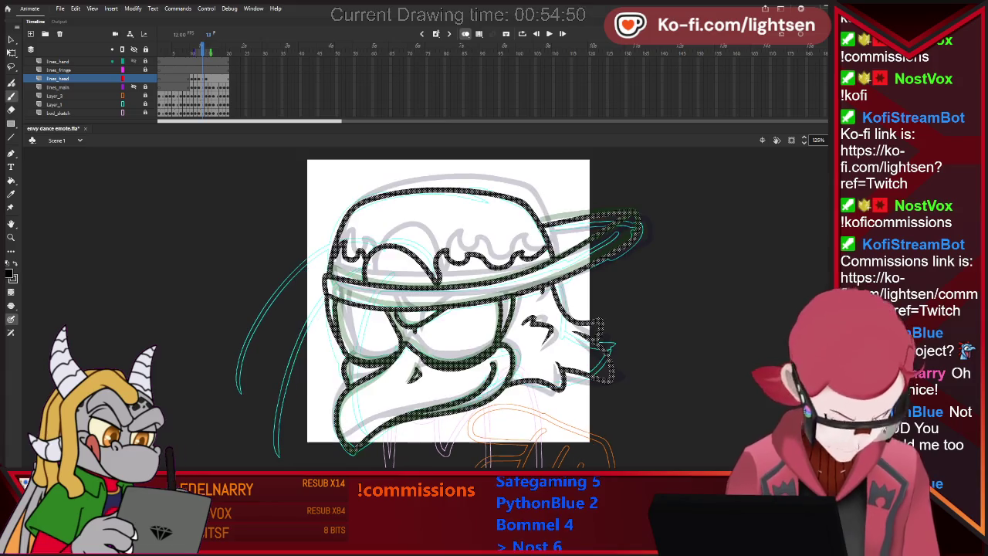
# - Flip between frame 14 and the rounder-hat frame to check the motion
pyautogui.press(',')
pyautogui.press('.')
pyautogui.press(',')
pyautogui.press('.')
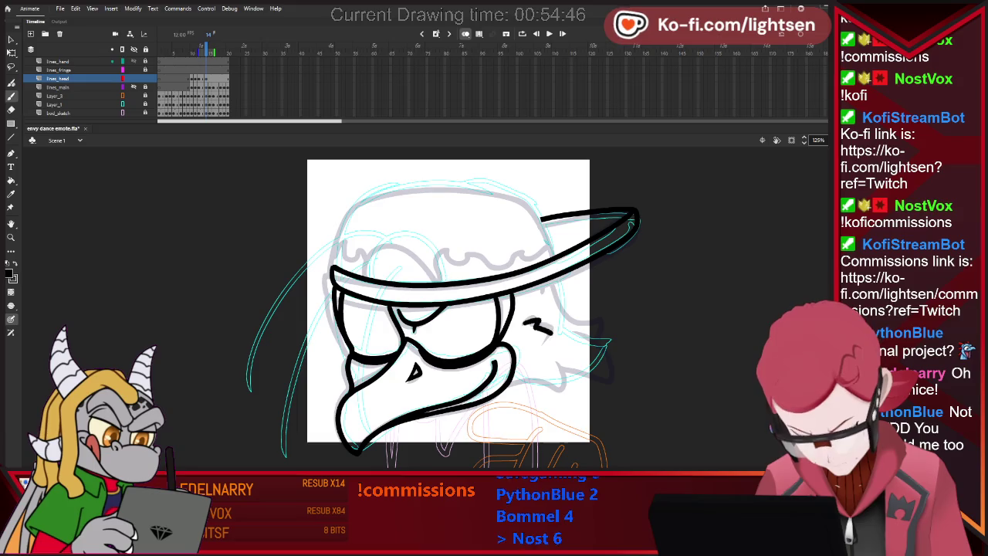
pyautogui.press(',')
pyautogui.press('.')
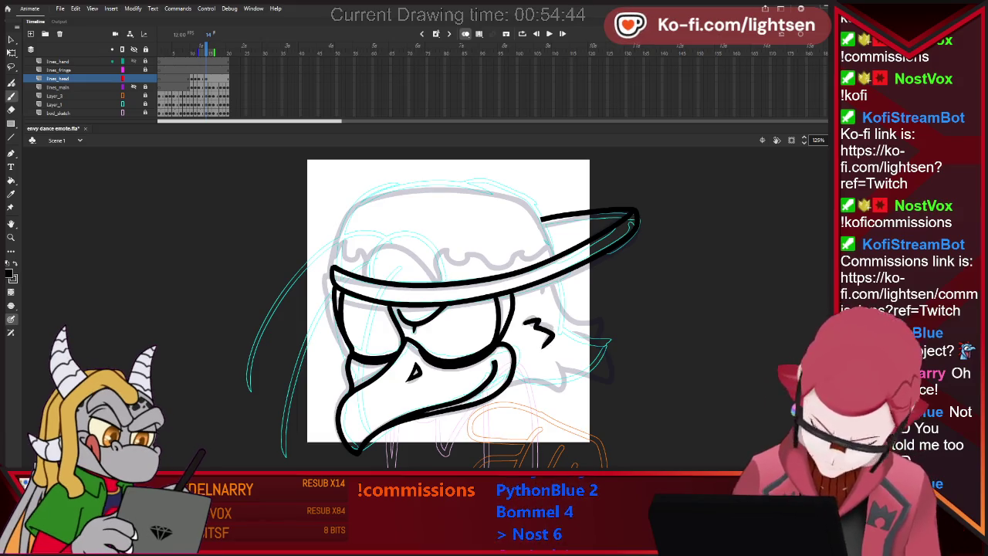
pyautogui.press(',')
pyautogui.press('.')
pyautogui.press(',')
pyautogui.press('.')
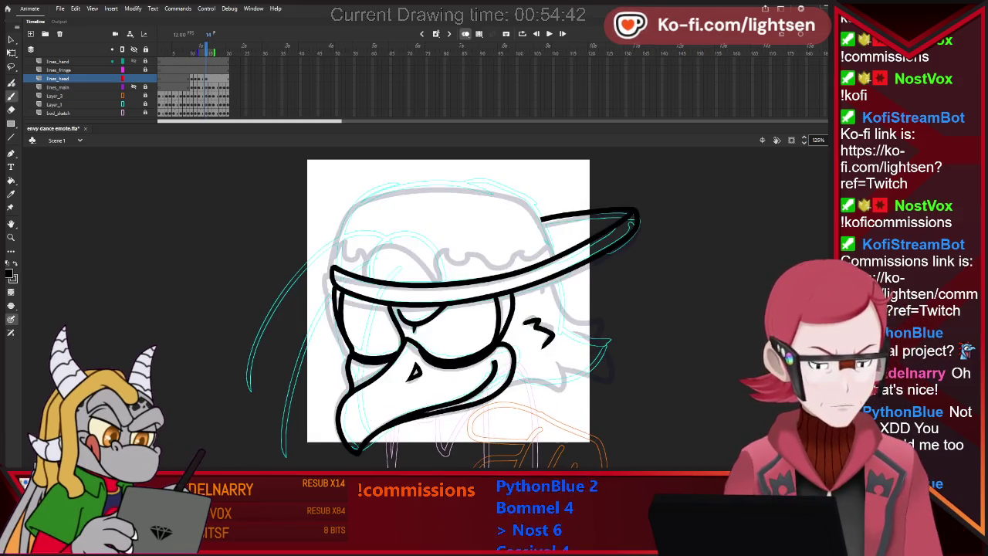
pyautogui.press(',')
pyautogui.press('.')
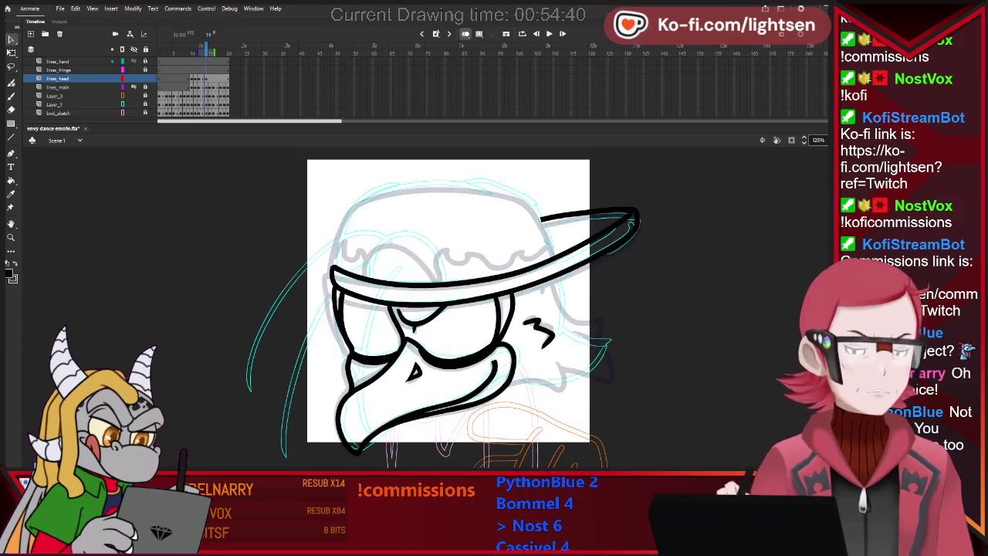
# - Select and deselect the cheek squiggle to check it, then compare frames 13 and 14
pyautogui.press('v')
pyautogui.click(541, 333)
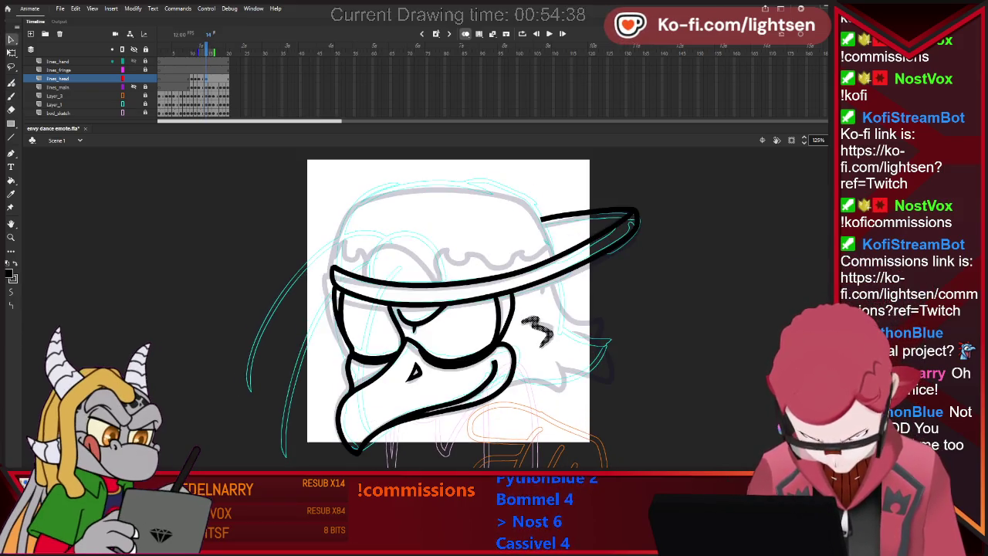
pyautogui.hotkey('ctrl', 'shift', 'a')
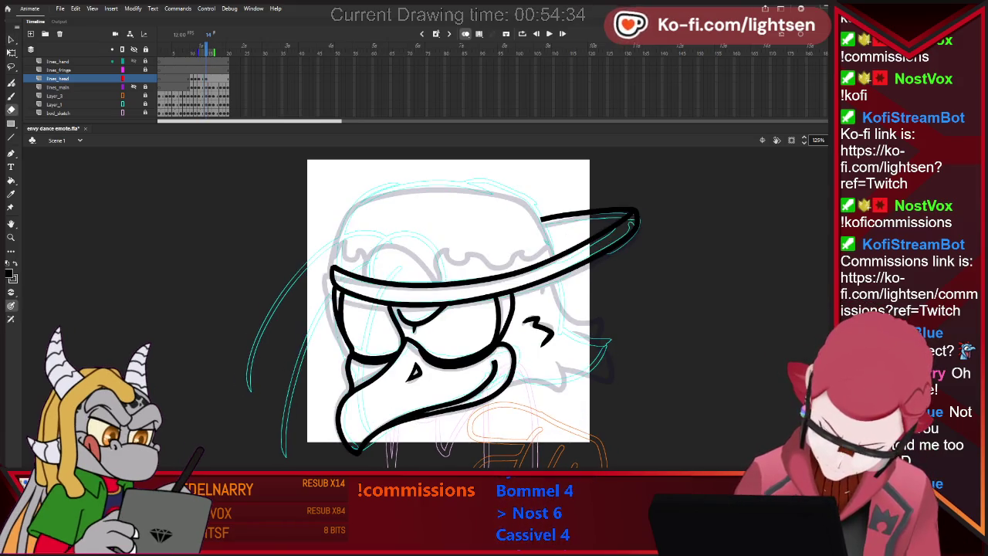
pyautogui.press('b')
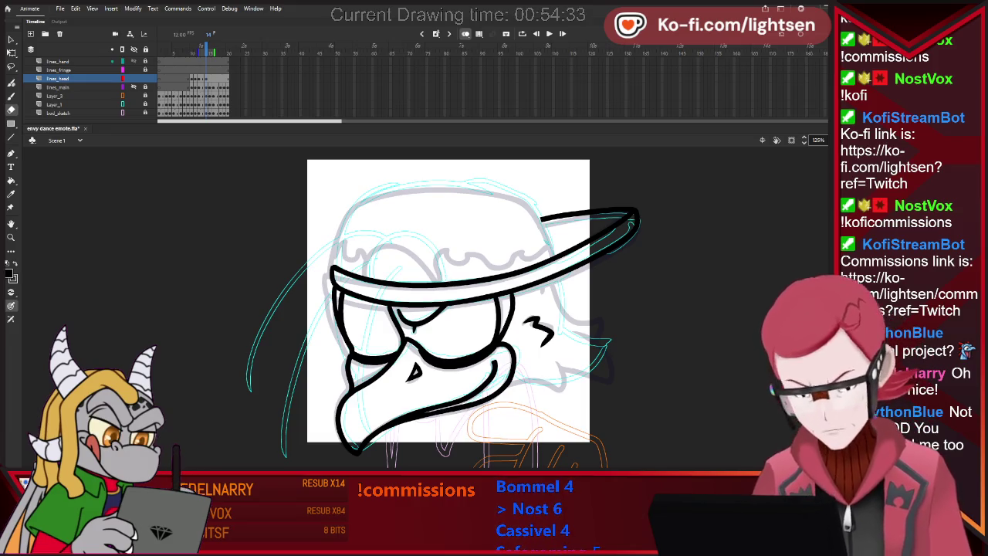
pyautogui.press(',')
pyautogui.press('.')
pyautogui.press(',')
pyautogui.press('.')
pyautogui.press(',')
pyautogui.press('.')
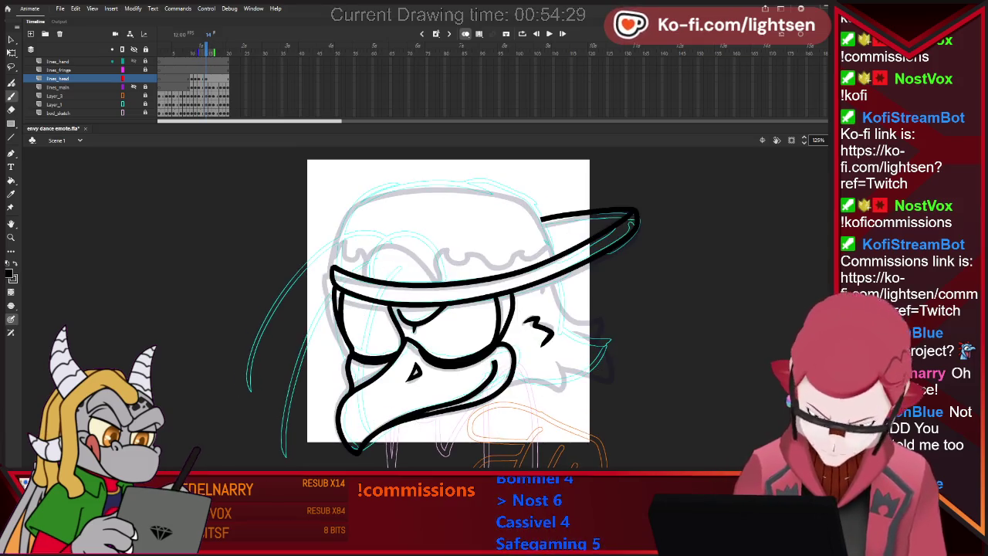
# - Ink three short strokes along the head's right side beside the beak
pyautogui.moveTo(553, 282); pyautogui.dragTo(579, 325)
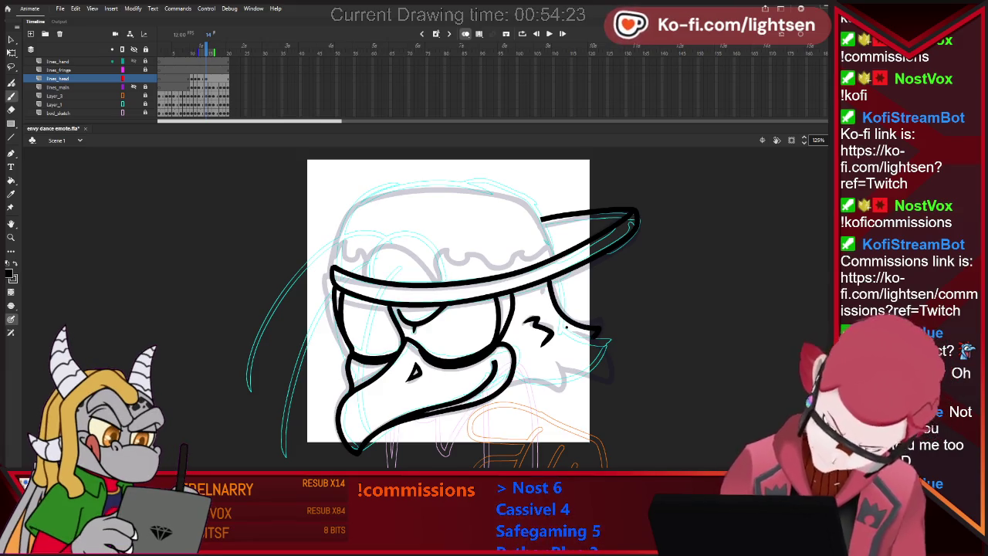
pyautogui.moveTo(573, 370); pyautogui.dragTo(609, 367)
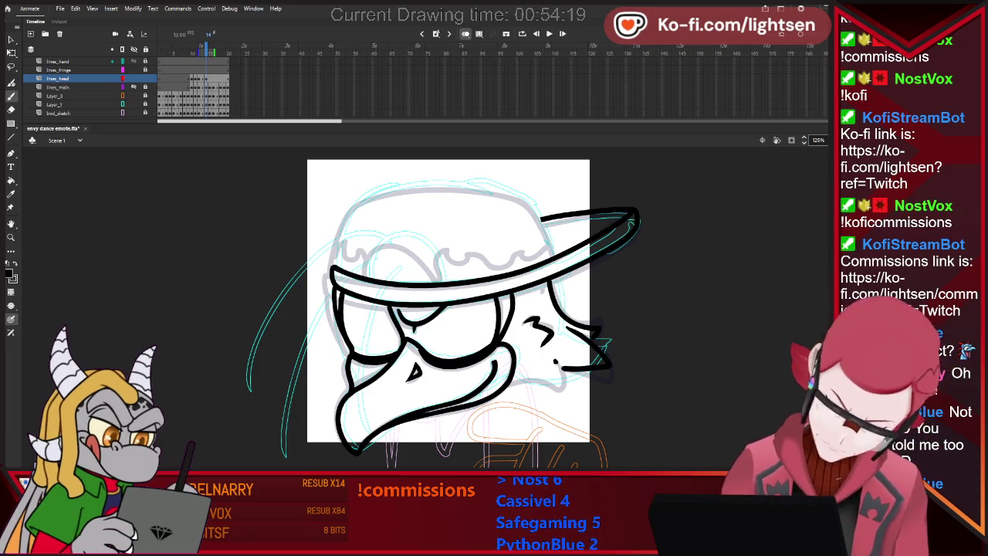
pyautogui.moveTo(553, 359); pyautogui.dragTo(571, 379)
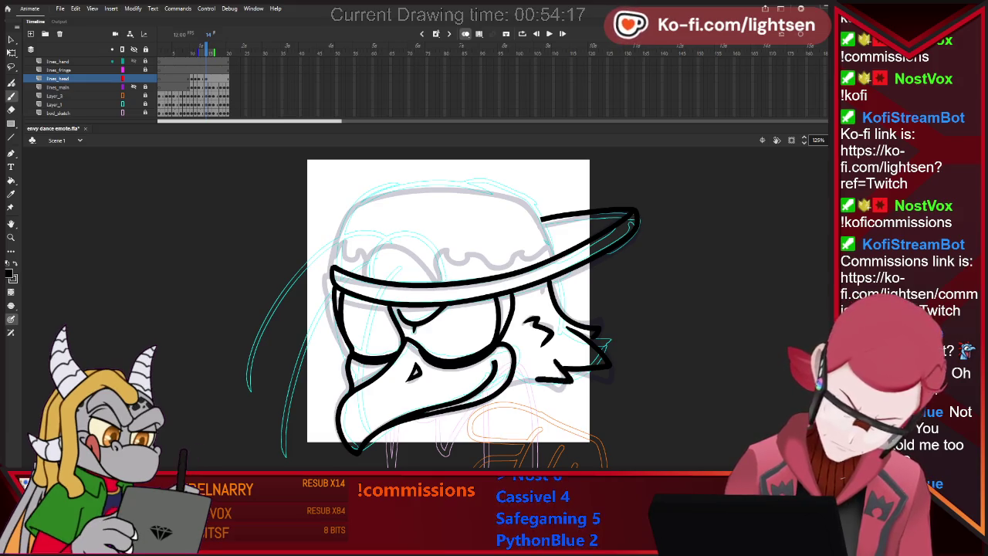
pyautogui.press(',')
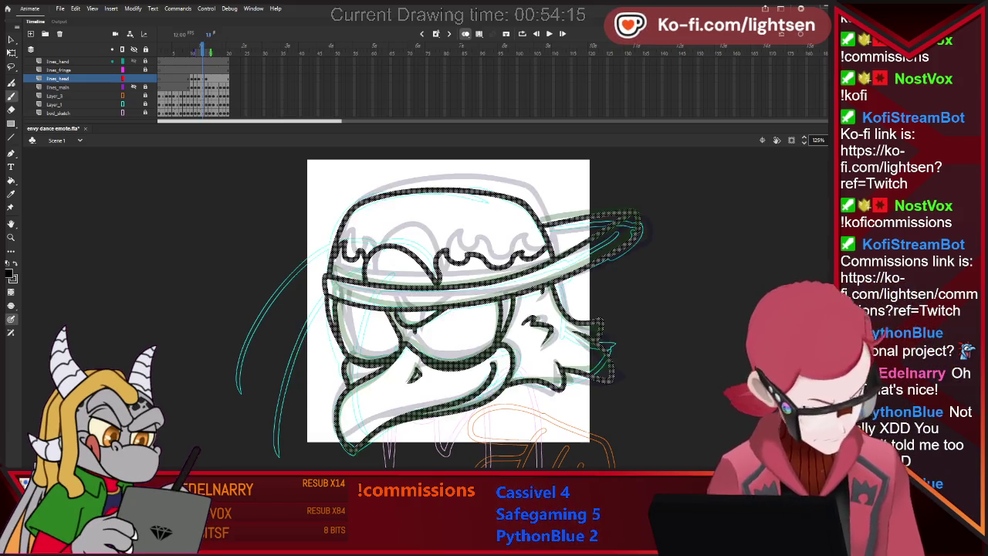
pyautogui.press('.')
pyautogui.press(',')
# - Flip between frames 12, 13 and 14 to compare the new cheek strokes
pyautogui.press('.')
pyautogui.press(',')
pyautogui.press('.')
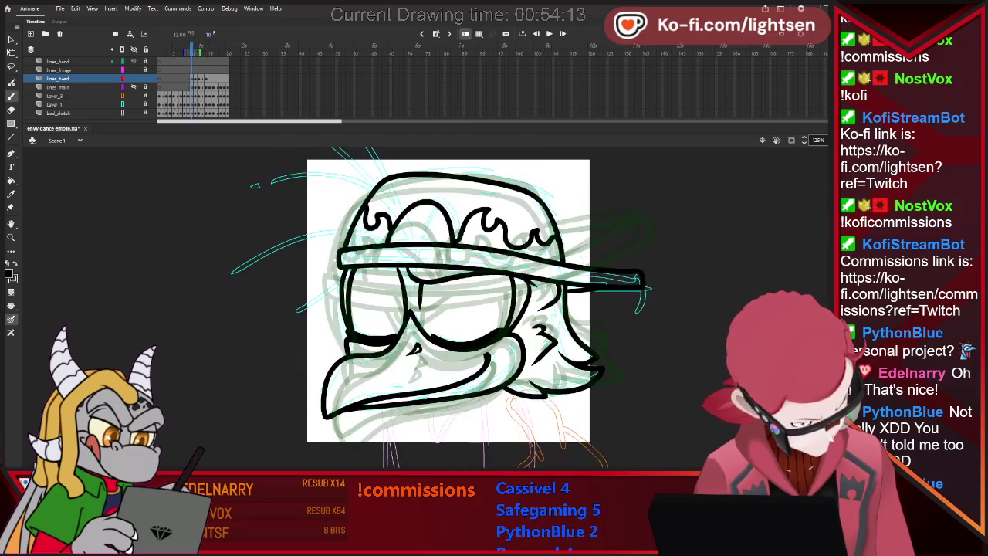
pyautogui.press(',')
pyautogui.press('.')
pyautogui.press('.')
pyautogui.press(',')
pyautogui.press('.')
pyautogui.press(',')
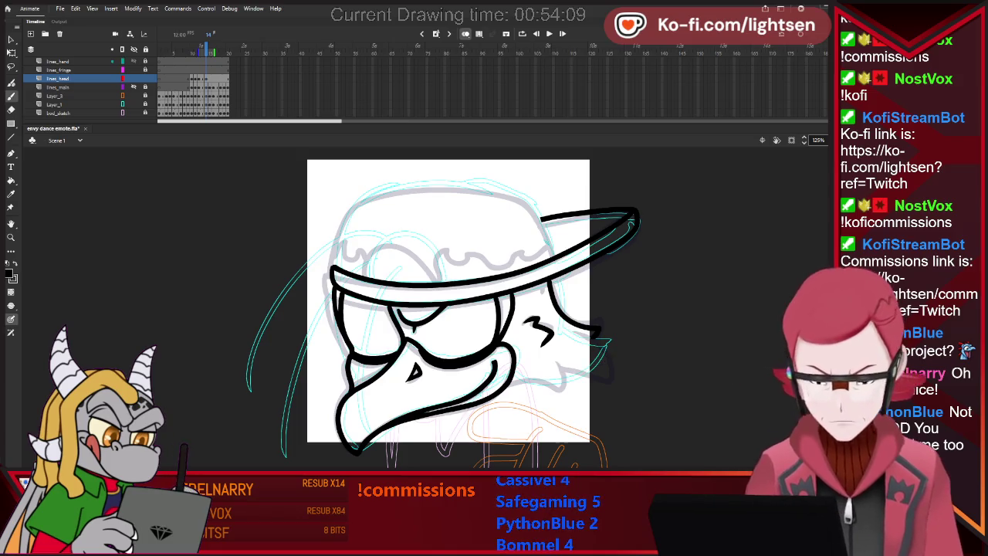
# - Draw a short stroke near the chin and extend it slightly
pyautogui.moveTo(507, 383); pyautogui.dragTo(563, 388)
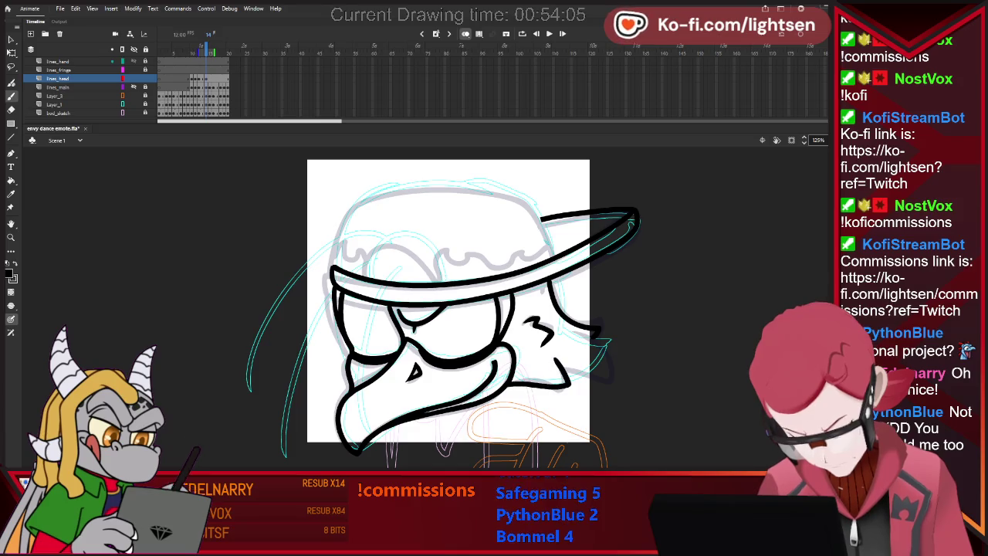
pyautogui.press('e')
pyautogui.press('b')
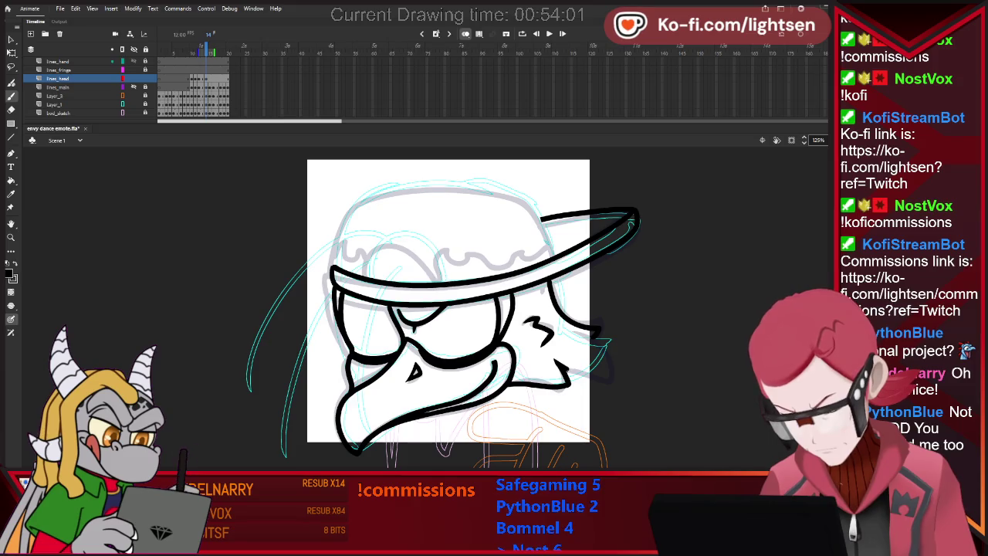
pyautogui.moveTo(610, 376); pyautogui.dragTo(620, 373)
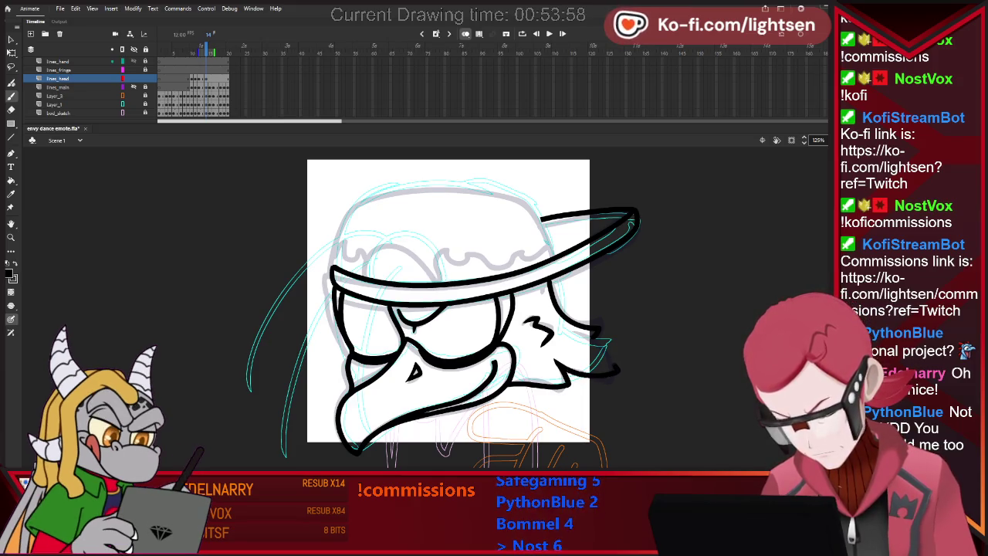
pyautogui.press('e')
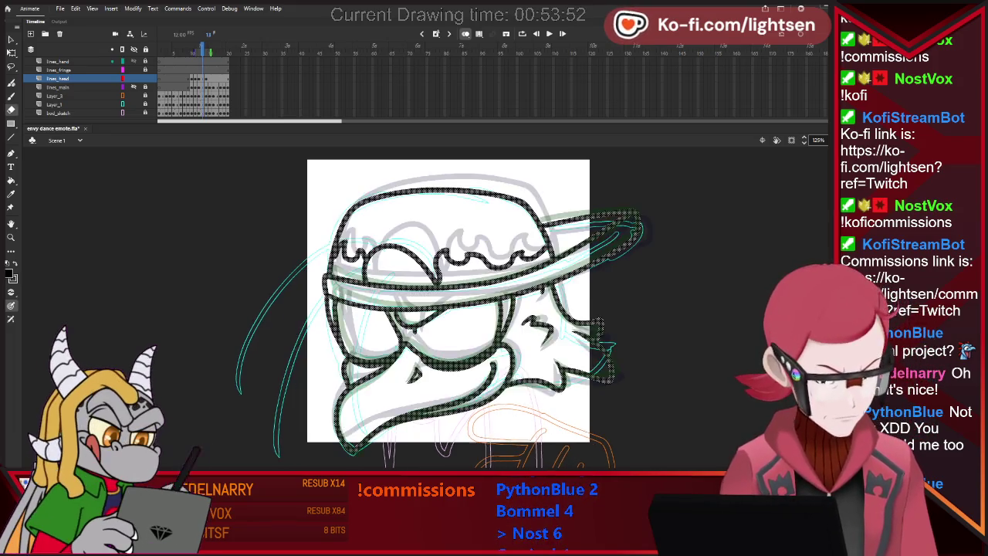
# - Step between neighbouring frames to compare the new chin and cheek strokes
pyautogui.press('.')
pyautogui.press('.')
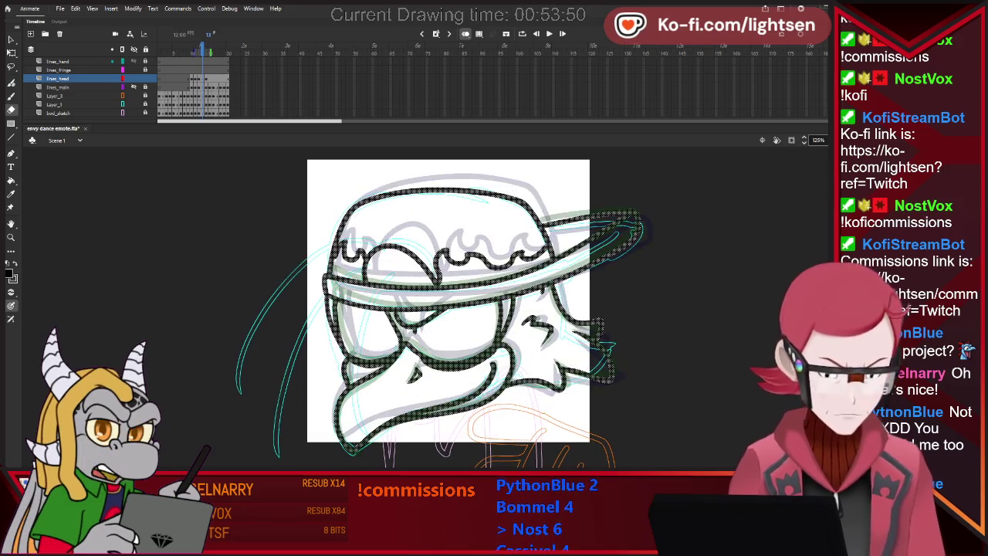
pyautogui.press(',')
pyautogui.press('.')
pyautogui.press(',')
pyautogui.press(',')
pyautogui.press('.')
pyautogui.press('.')
pyautogui.press('.')
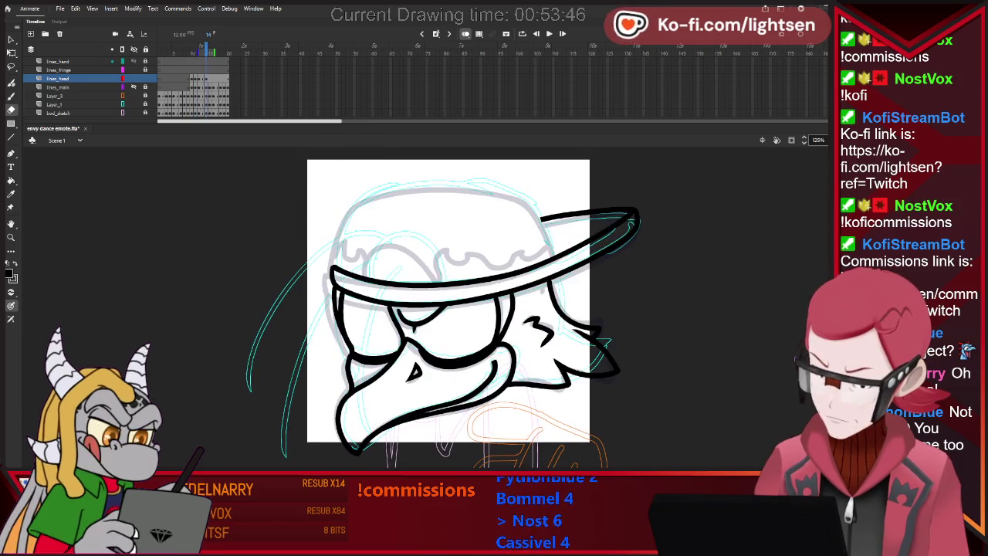
pyautogui.press('b')
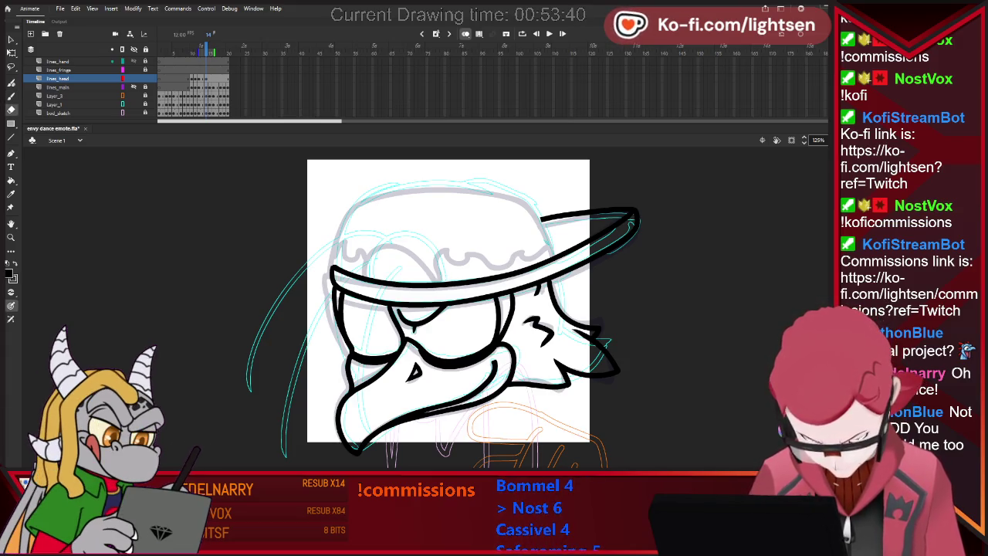
pyautogui.press('b')
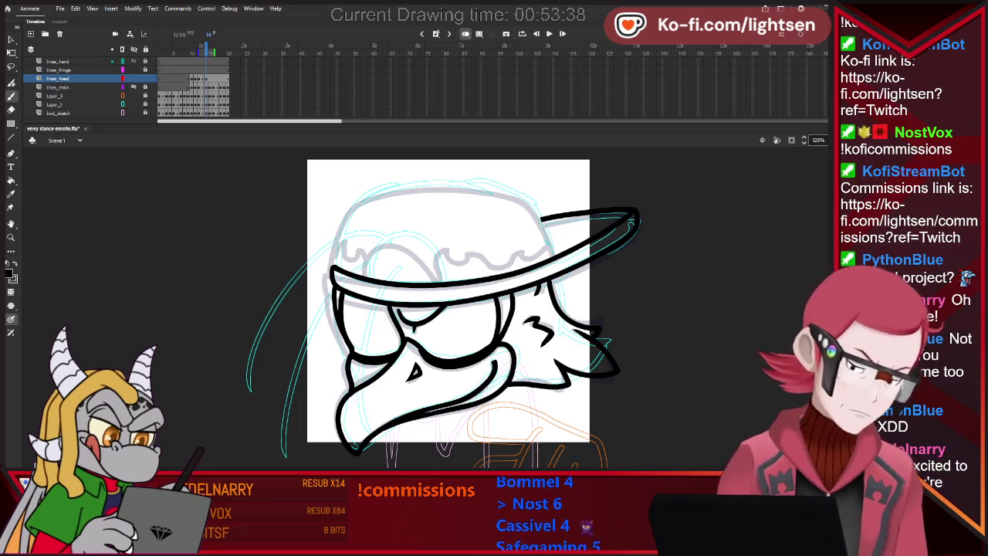
pyautogui.press('.')
pyautogui.press(',')
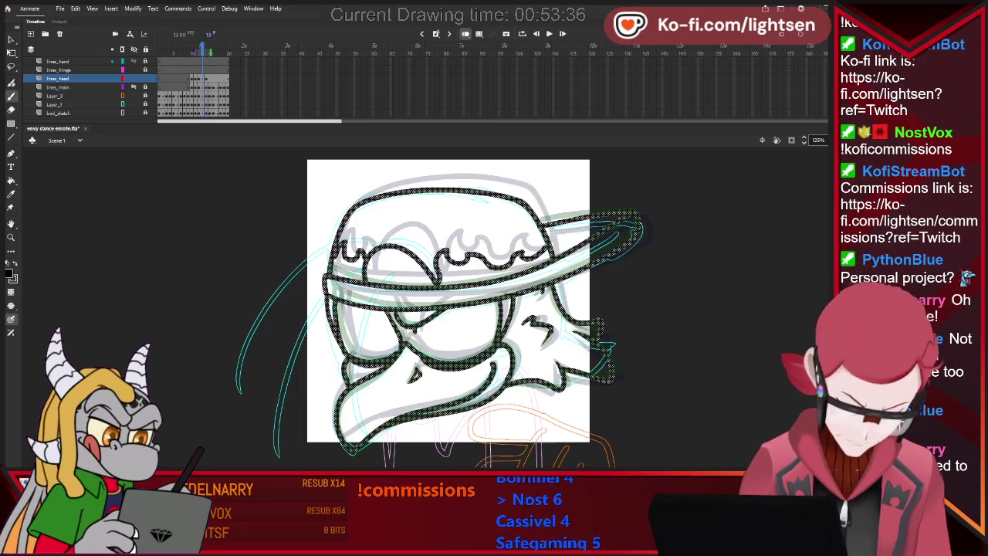
pyautogui.press('.')
pyautogui.press(',')
pyautogui.press('.')
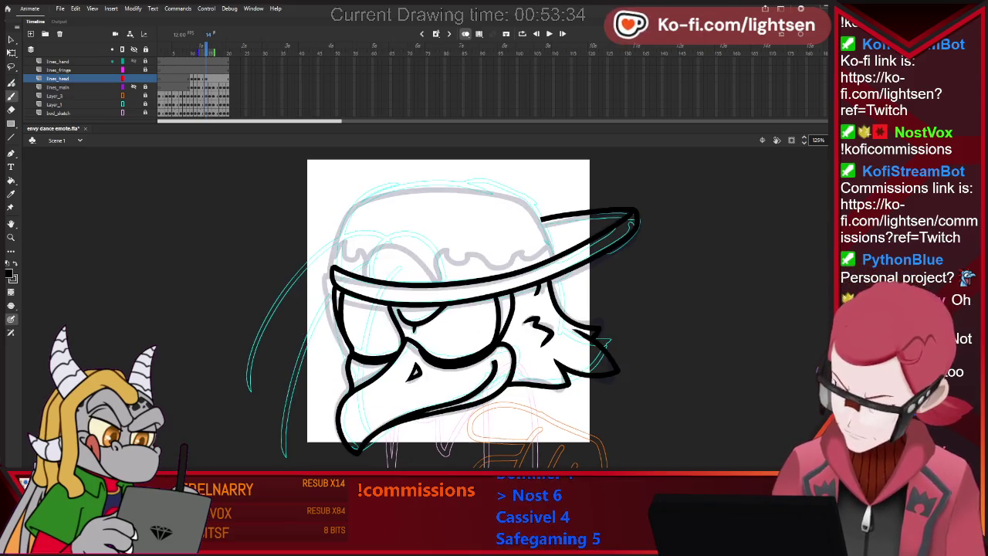
# - Ink the cap's dome outline from the head up toward the brim
pyautogui.moveTo(356, 204); pyautogui.dragTo(342, 232)
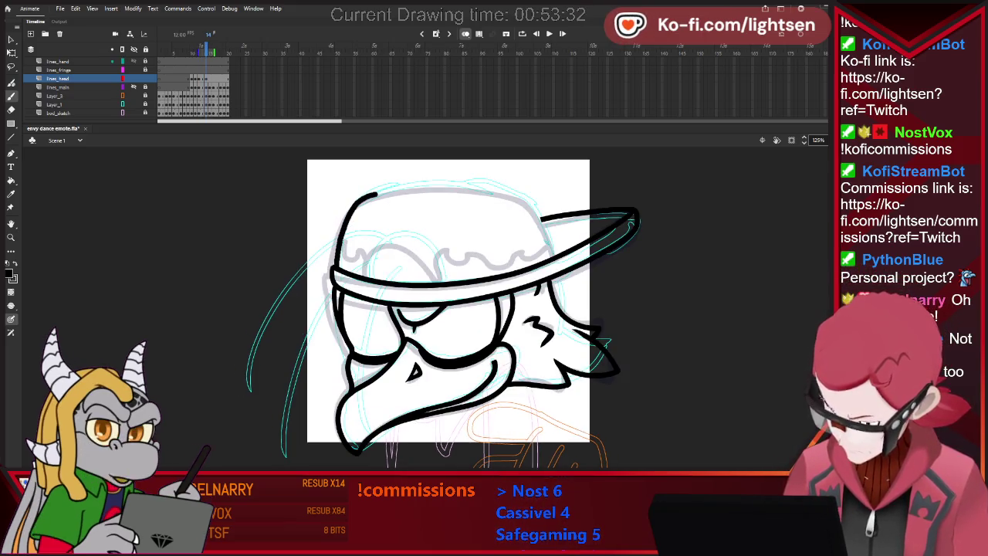
pyautogui.moveTo(495, 188); pyautogui.dragTo(540, 216)
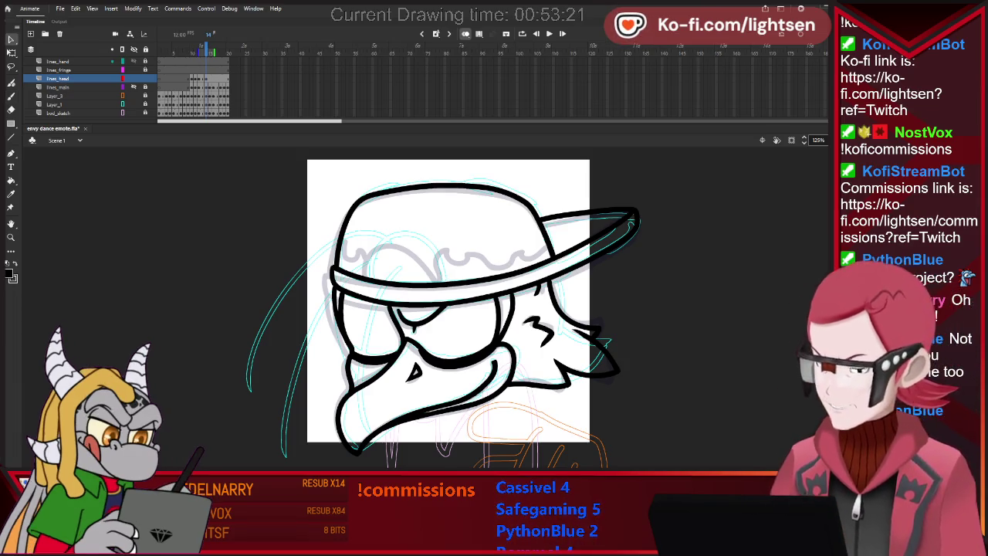
pyautogui.press(',')
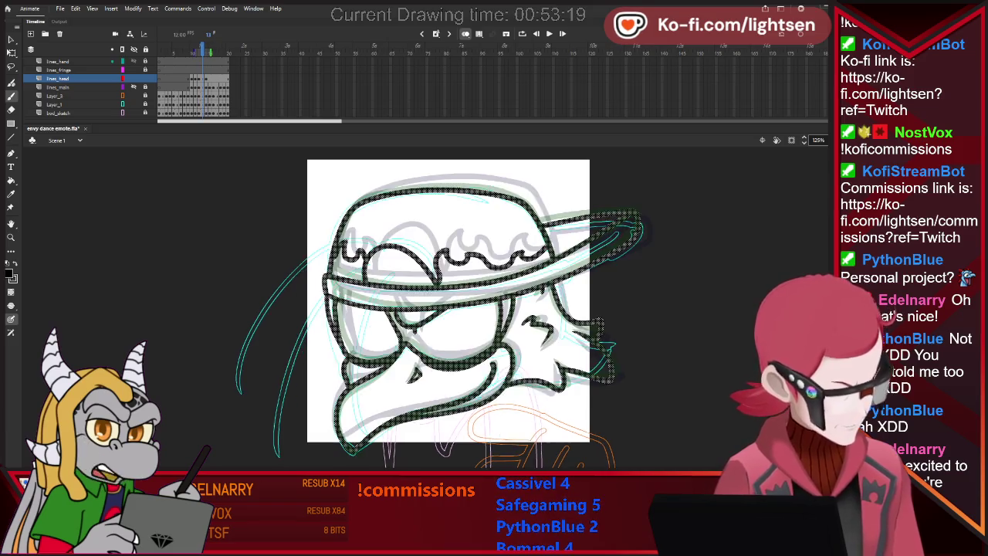
pyautogui.press('.')
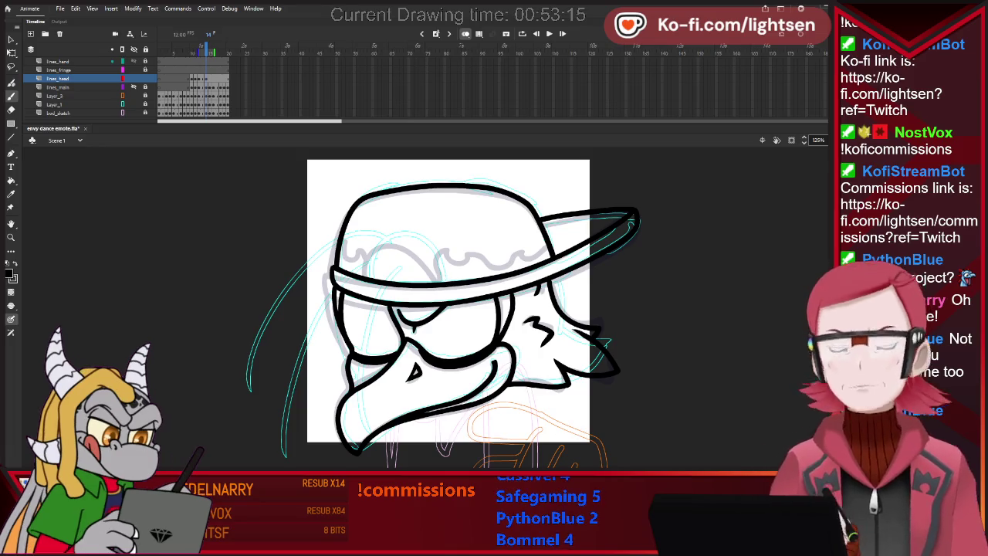
pyautogui.press(',')
pyautogui.press('.')
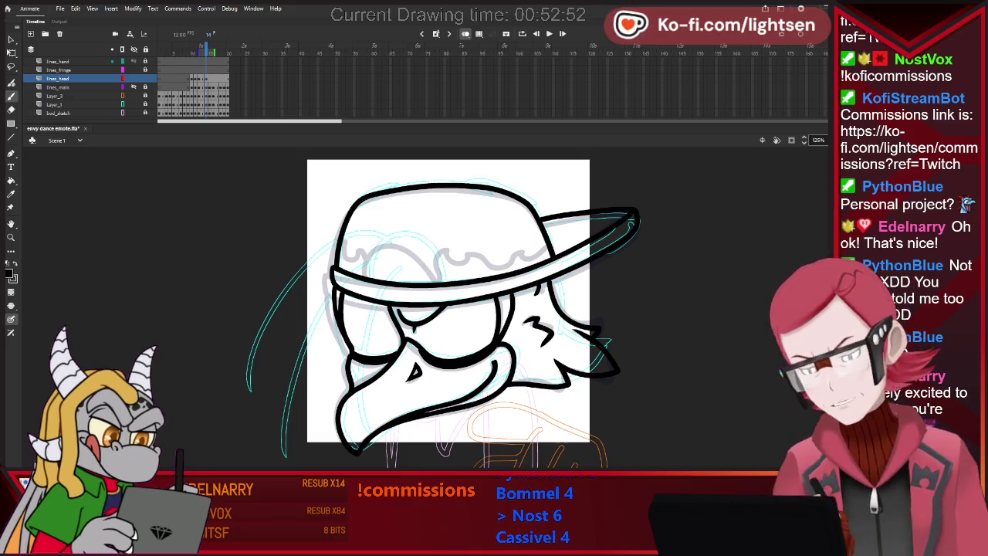
# - Redraw the inner curved line on the cap shorter and compare frames 13 and 14
pyautogui.press('Return')
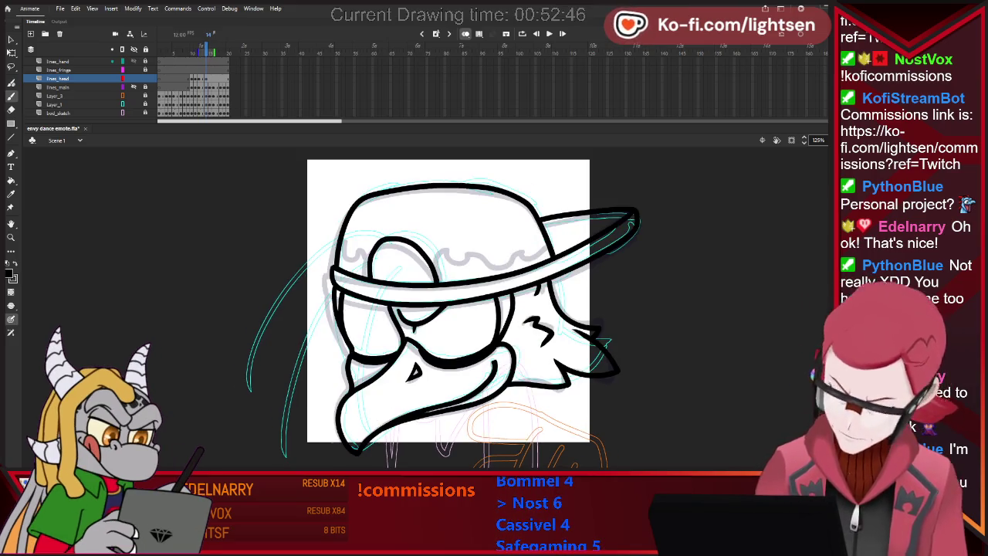
pyautogui.hotkey('ctrl', 'z')
pyautogui.moveTo(369, 276)
pyautogui.mouseDown()
pyautogui.moveTo(377, 246)
pyautogui.moveTo(430, 268)
pyautogui.mouseUp()
pyautogui.hotkey('ctrl', 'z')
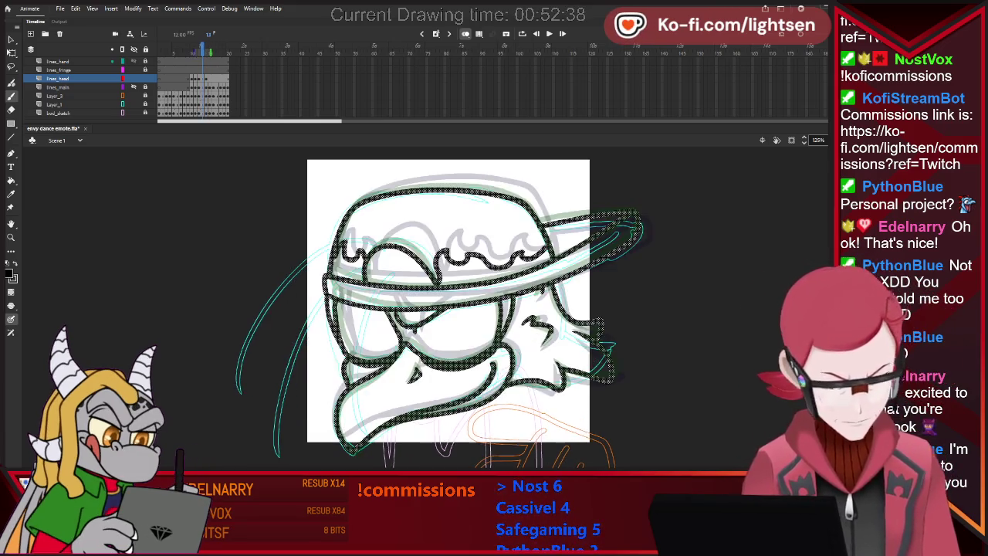
pyautogui.press(',')
pyautogui.press('.')
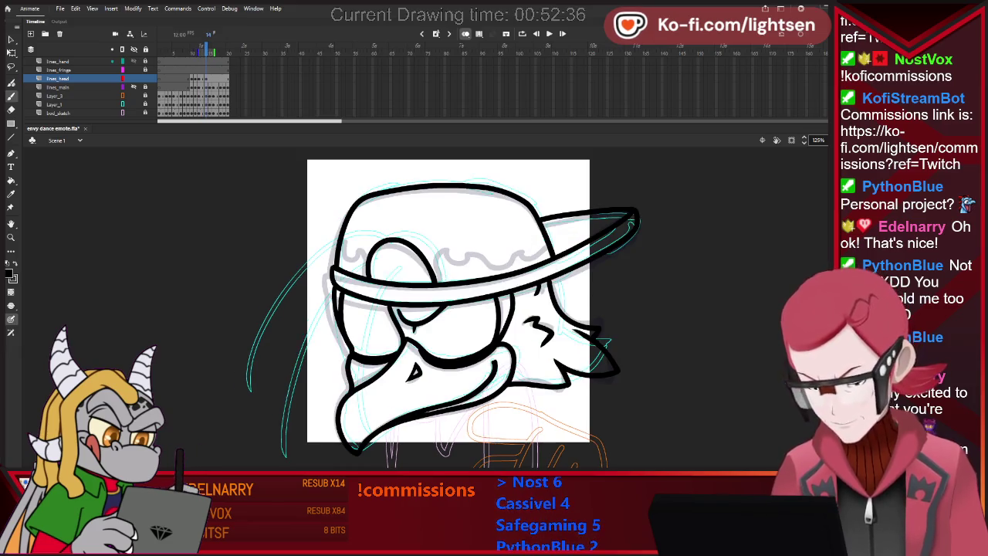
pyautogui.press(',')
pyautogui.press('.')
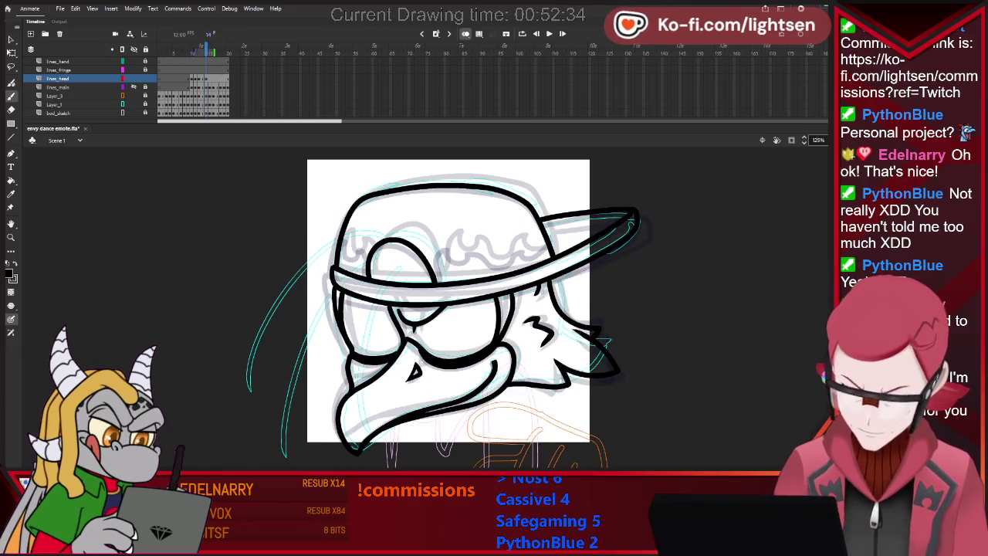
# - Draw the wavy cap line in curves across the centre, right and left edge
pyautogui.moveTo(439, 283); pyautogui.dragTo(446, 241)
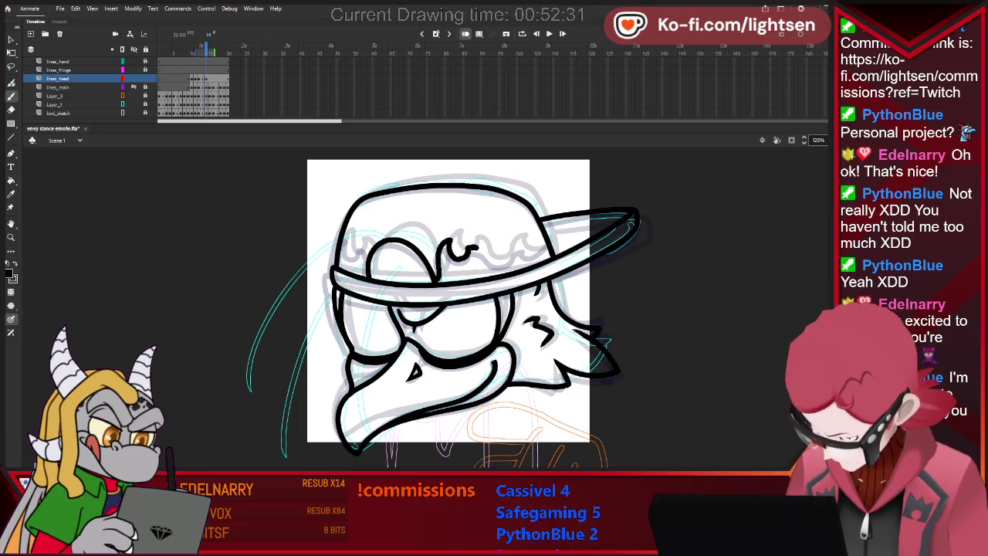
pyautogui.moveTo(518, 258); pyautogui.dragTo(545, 247)
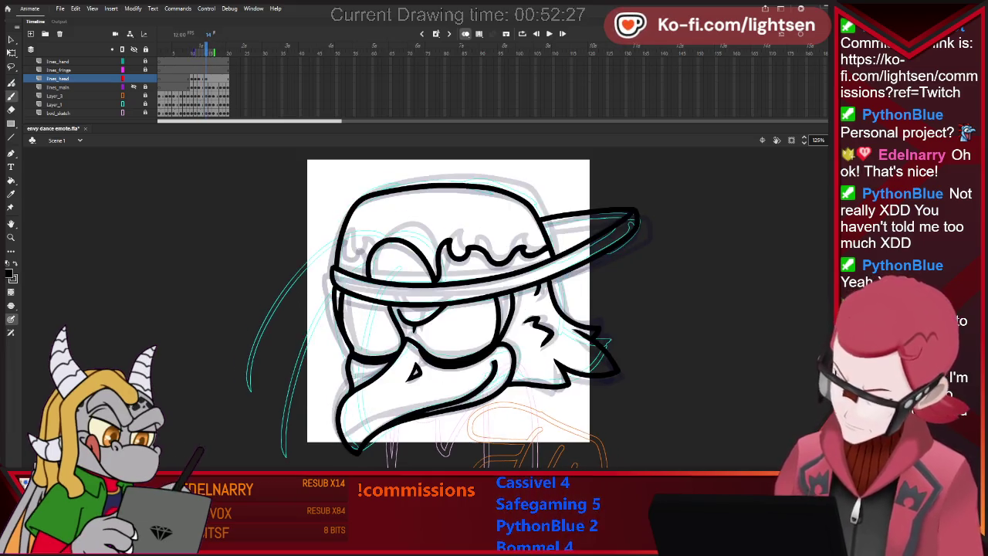
pyautogui.moveTo(344, 235); pyautogui.dragTo(358, 256)
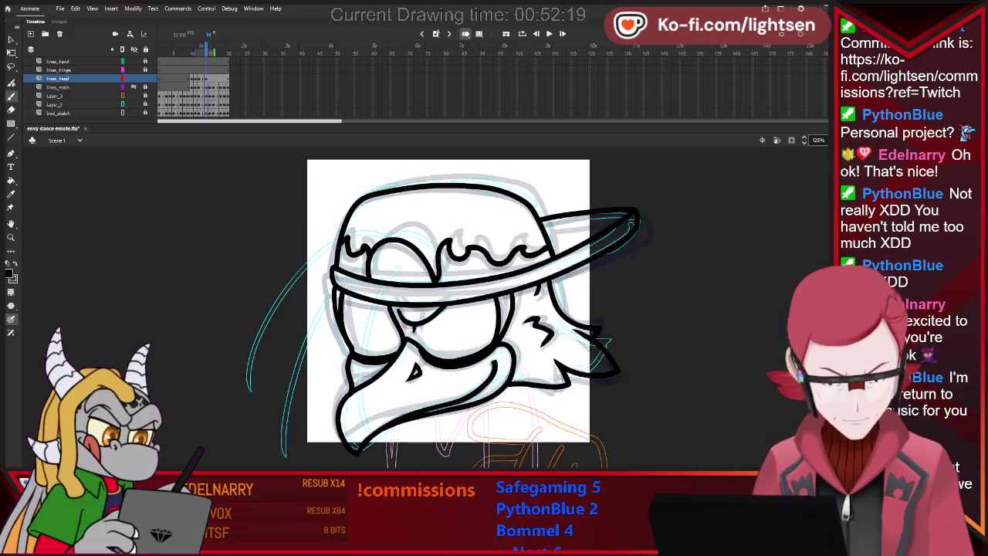
pyautogui.press(',')
pyautogui.press('.')
pyautogui.press(',')
# - Flip between frames 13 and 14 to check the new cap linework
pyautogui.press('.')
pyautogui.press(',')
pyautogui.press('.')
pyautogui.press(',')
pyautogui.press('.')
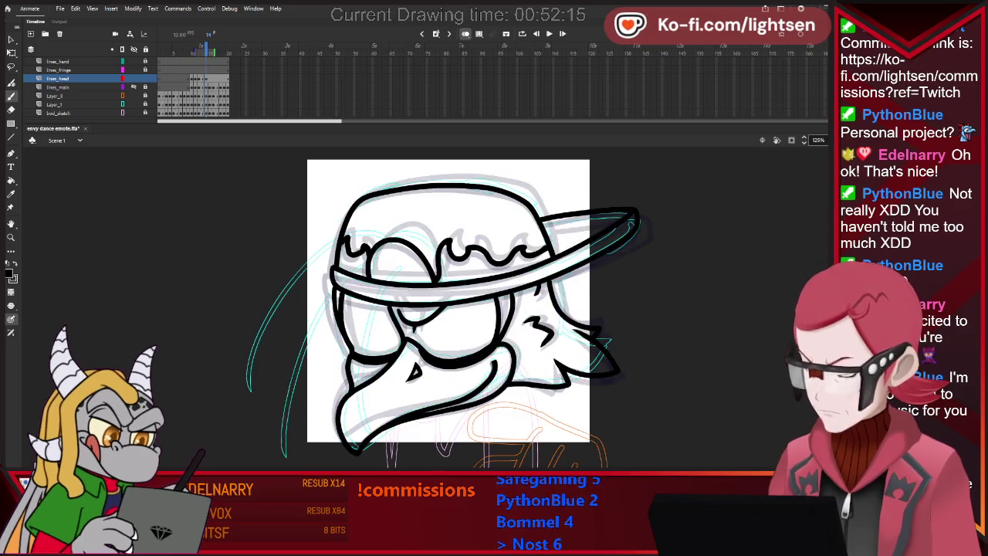
pyautogui.press(',')
pyautogui.press('.')
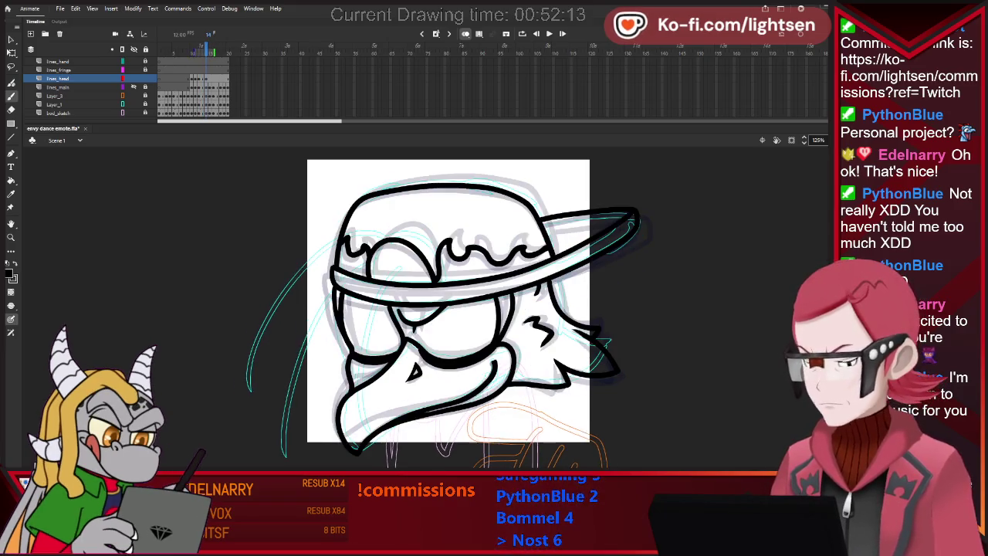
pyautogui.press(',')
pyautogui.press('.')
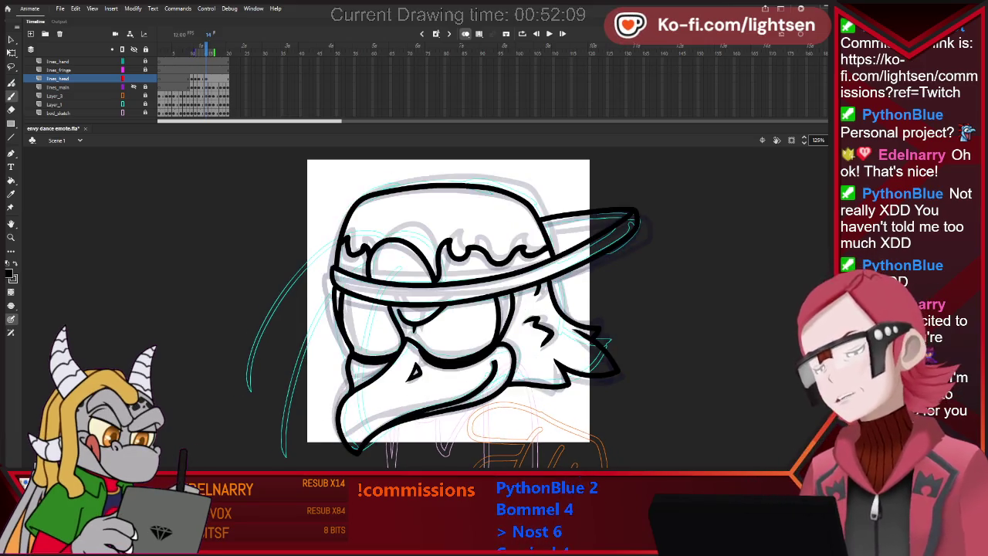
pyautogui.press(',')
pyautogui.press('.')
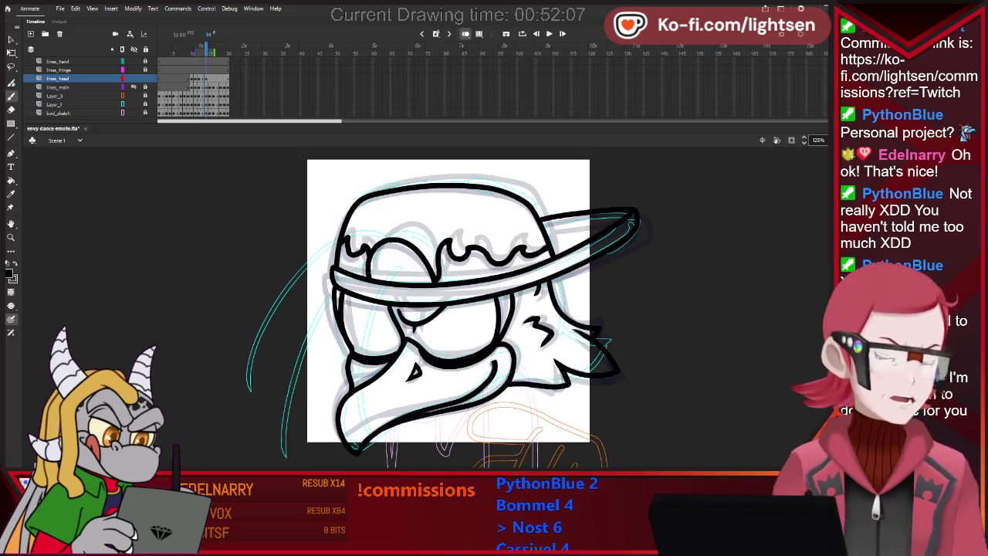
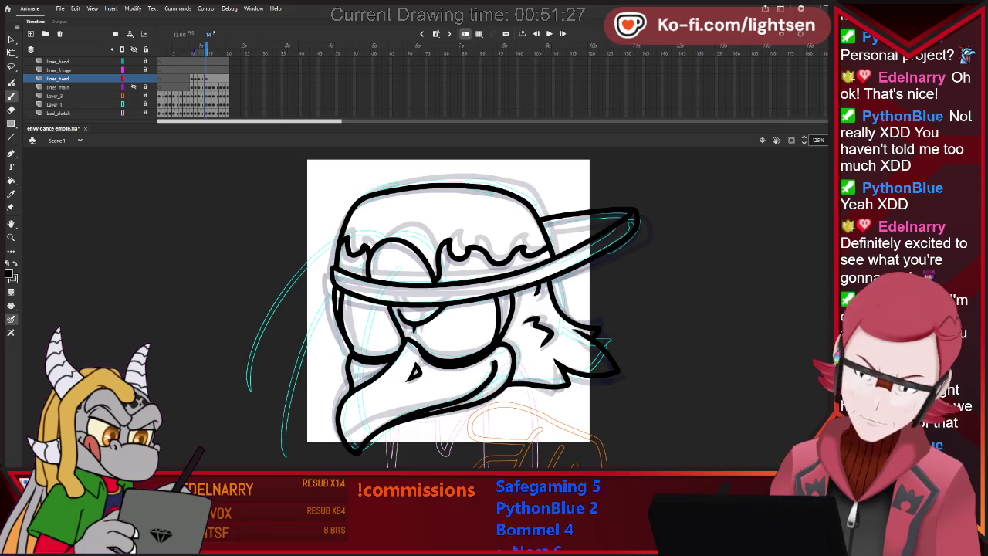
# - Flip between frames 14–16 to compare the neighbouring head drawings
pyautogui.press('.')
pyautogui.press('.')
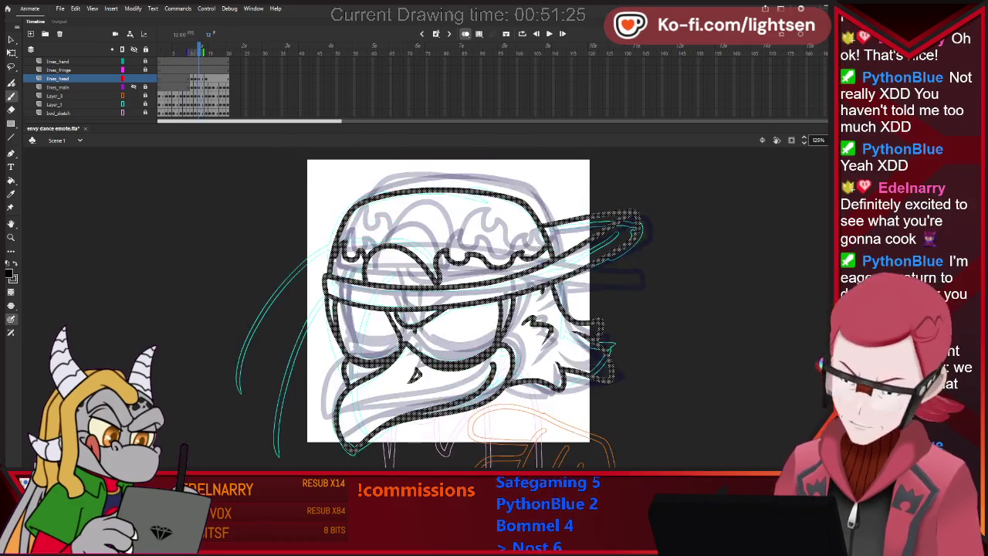
pyautogui.press(',')
pyautogui.press(',')
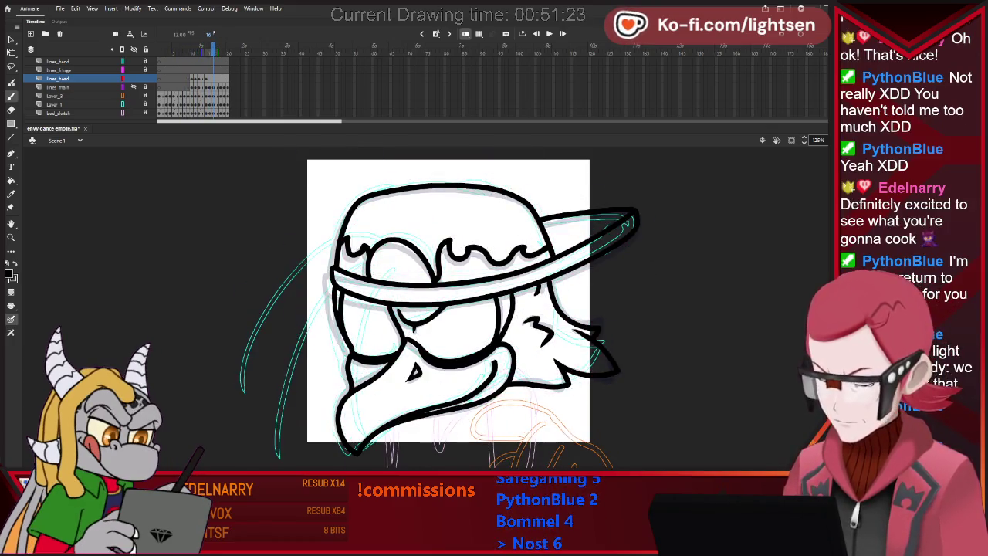
pyautogui.press('.')
pyautogui.press('.')
pyautogui.press(',')
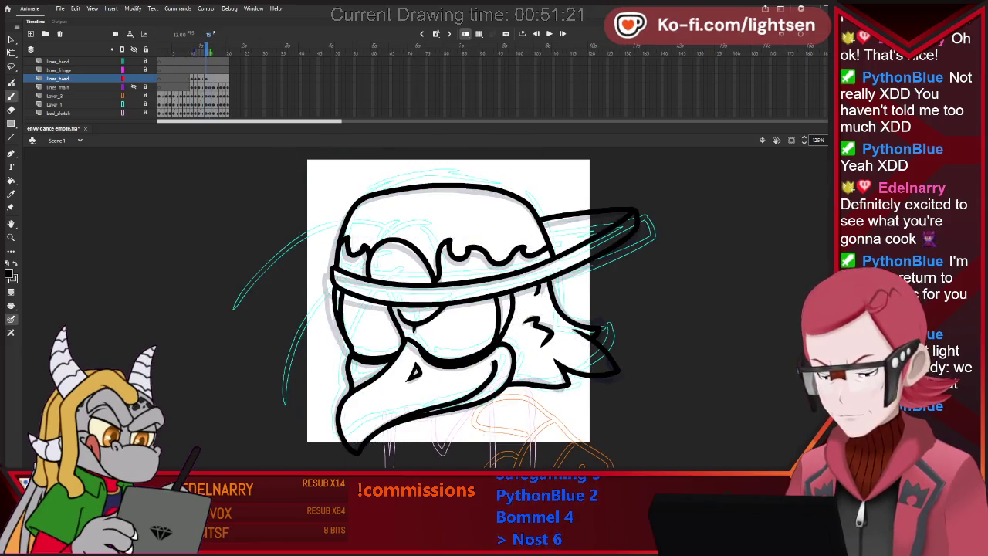
pyautogui.press(',')
pyautogui.press(',')
pyautogui.press('.')
pyautogui.press(',')
pyautogui.press('.')
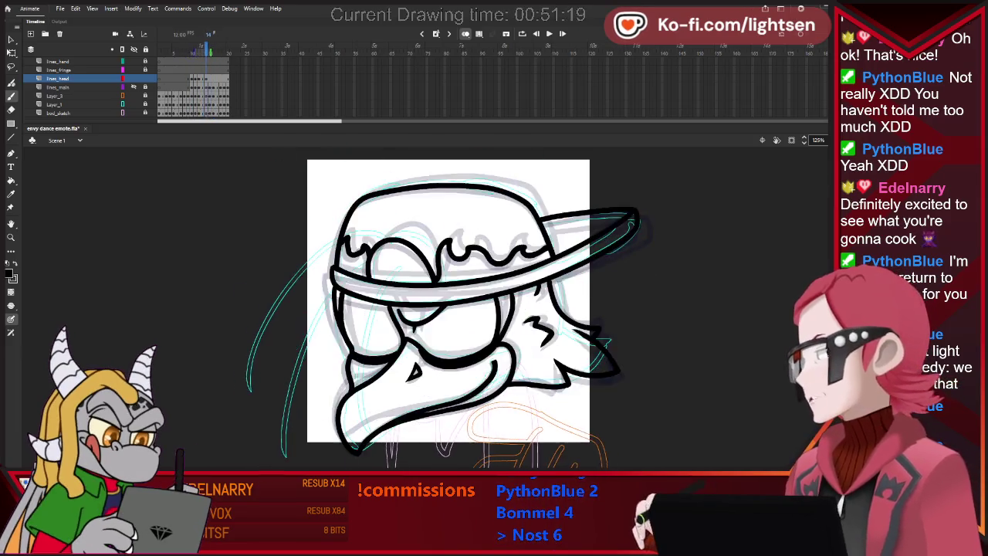
pyautogui.press('.')
pyautogui.press(',')
pyautogui.press('.')
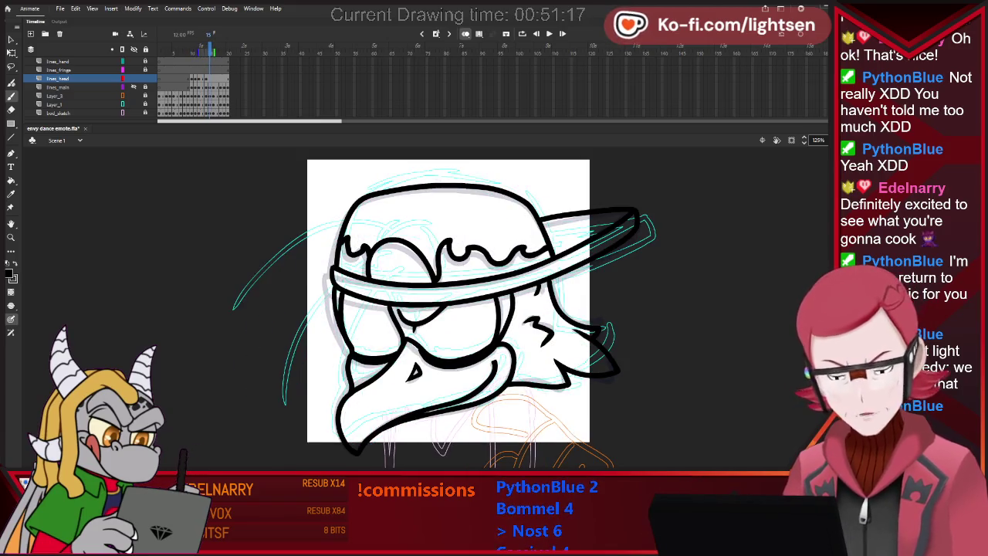
# - Select the frame 15 drawing, check the next empty frame, then return to frame 11
pyautogui.hotkey('ctrl', 'a')
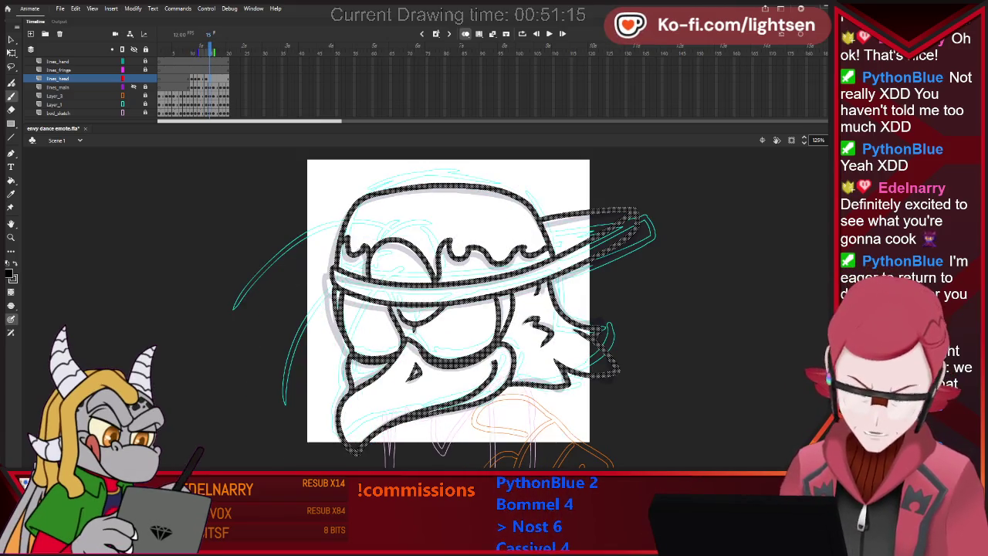
pyautogui.press('.')
pyautogui.press(',')
pyautogui.press('.')
pyautogui.press(',')
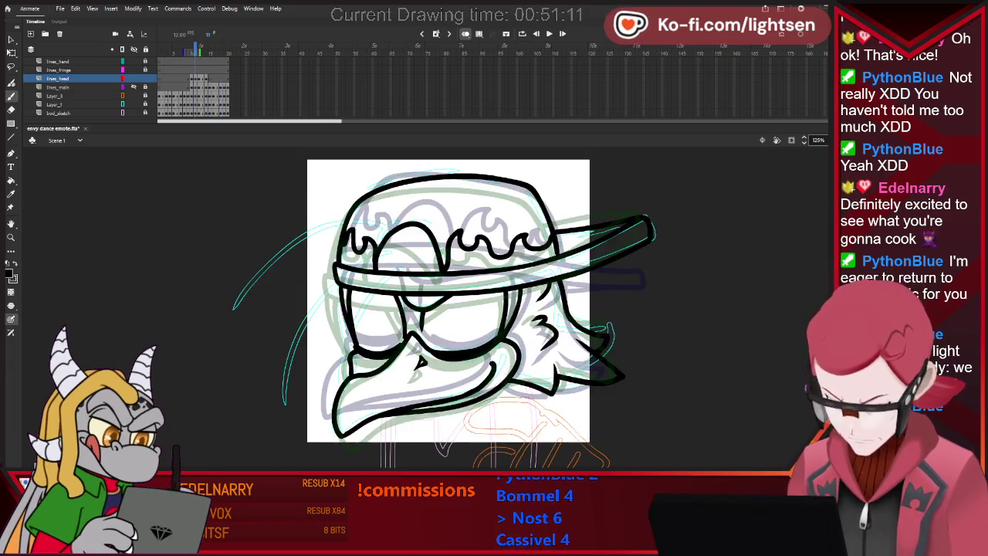
# - Paste frame 11's inked head in place on frame 15 and handwrite COPY beside it
pyautogui.hotkey('ctrl', 'a')
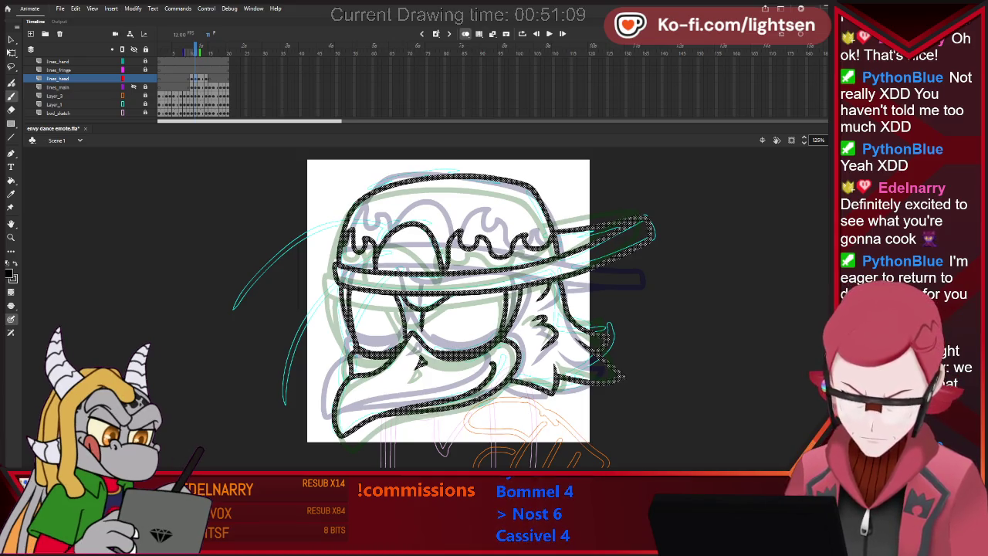
pyautogui.press('.')
pyautogui.press('.')
pyautogui.press('.')
pyautogui.hotkey('ctrl', 'shift', 'v')
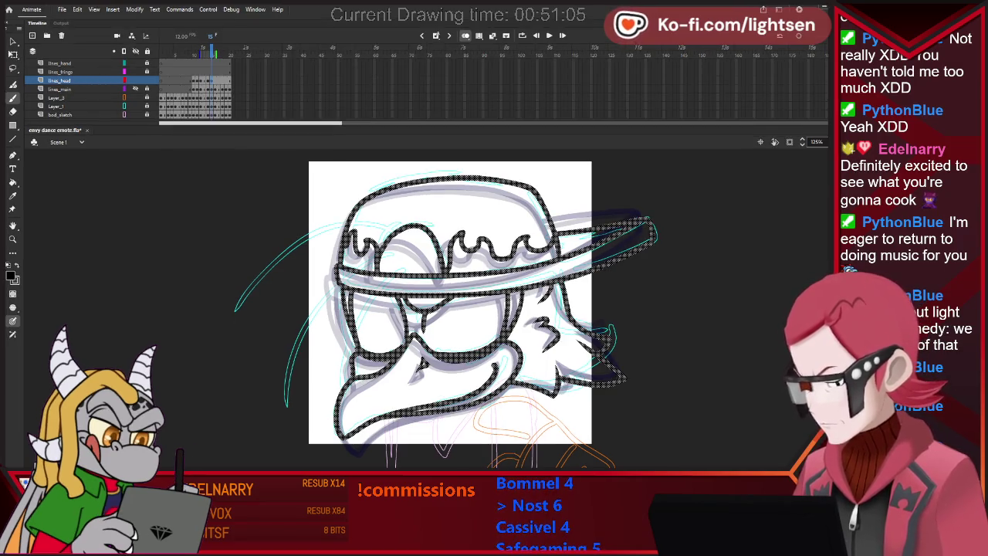
pyautogui.moveTo(589, 185); pyautogui.dragTo(610, 204)
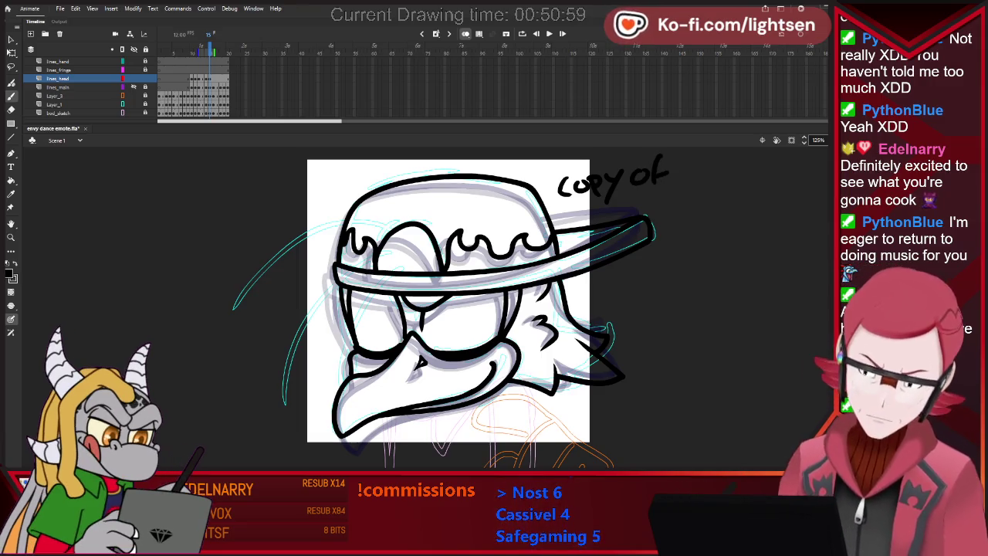
# - Check frame 11 against the frame 15 copy and label the note 'copy of 11'
pyautogui.click(199, 78)
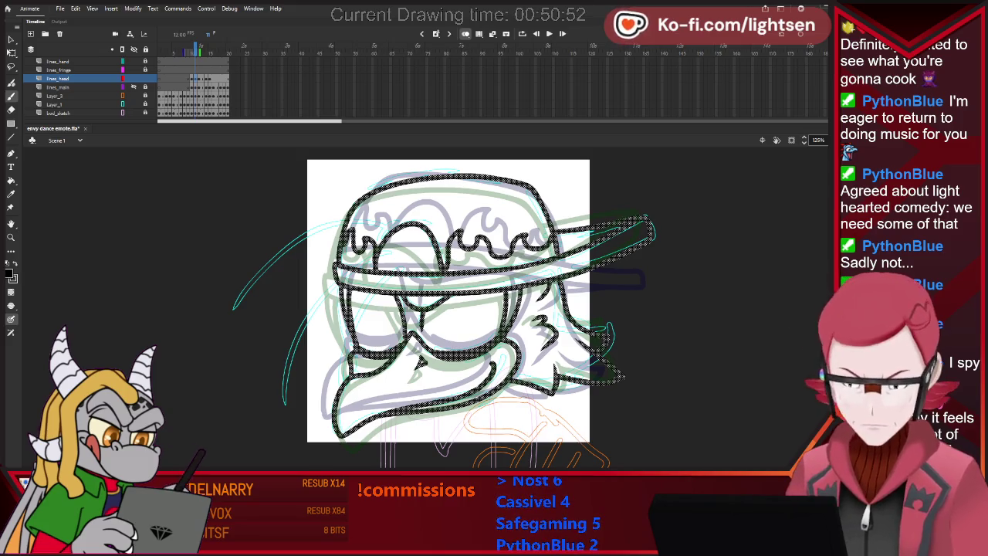
pyautogui.click(212, 78)
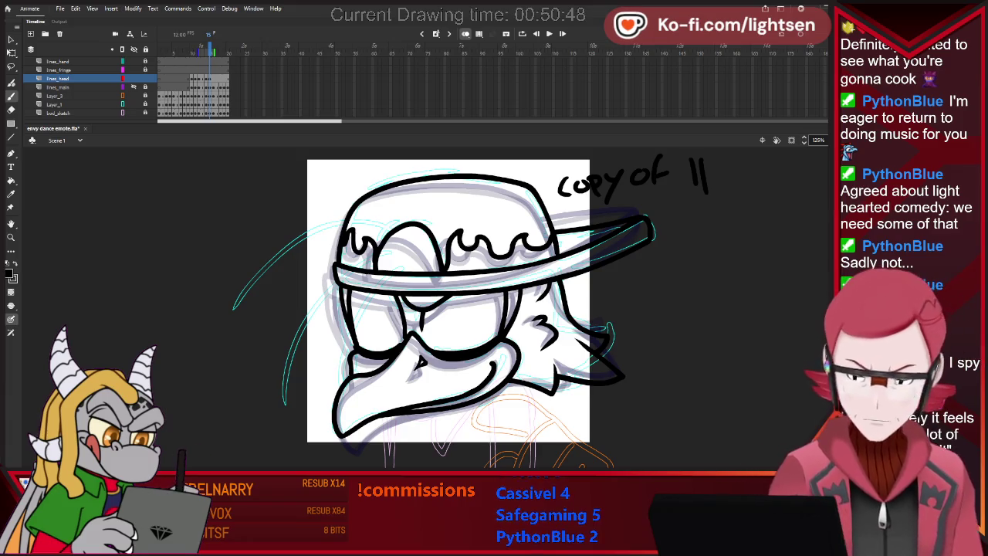
pyautogui.press('.')
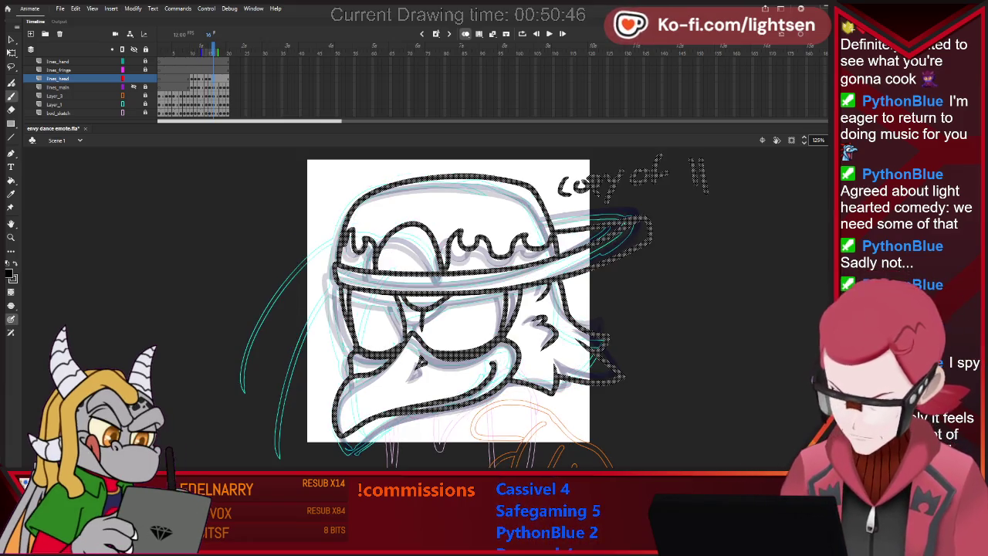
pyautogui.press('.')
pyautogui.press('.')
pyautogui.press(',')
pyautogui.press('.')
pyautogui.press('.')
pyautogui.press(',')
pyautogui.press('.')
pyautogui.press(',')
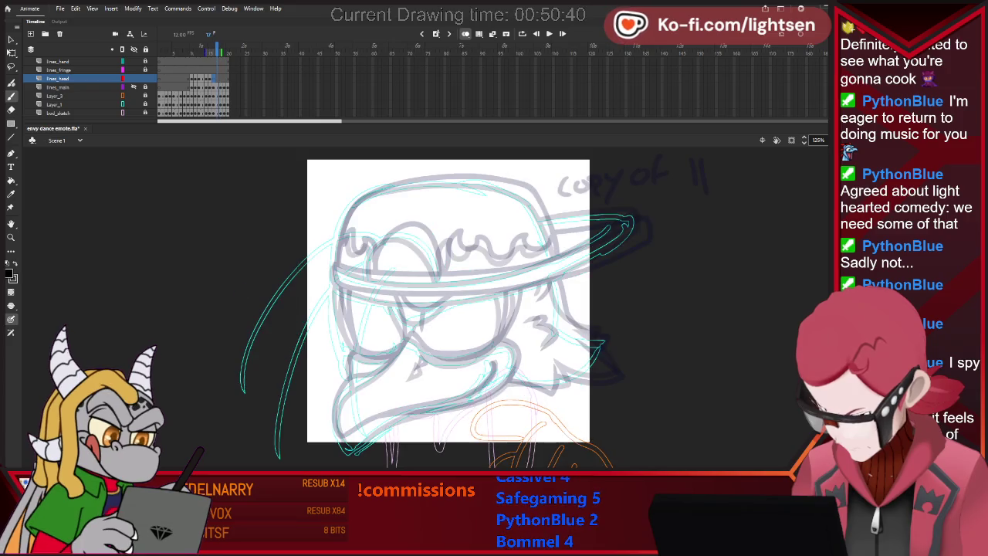
pyautogui.press(',')
pyautogui.press('.')
pyautogui.press('.')
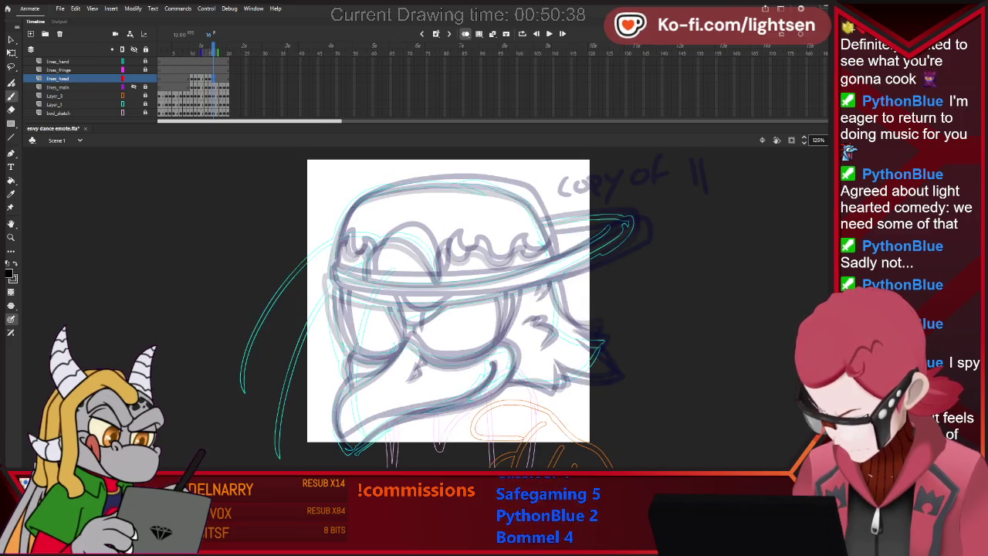
pyautogui.press('.')
pyautogui.press(',')
pyautogui.press(',')
pyautogui.press(',')
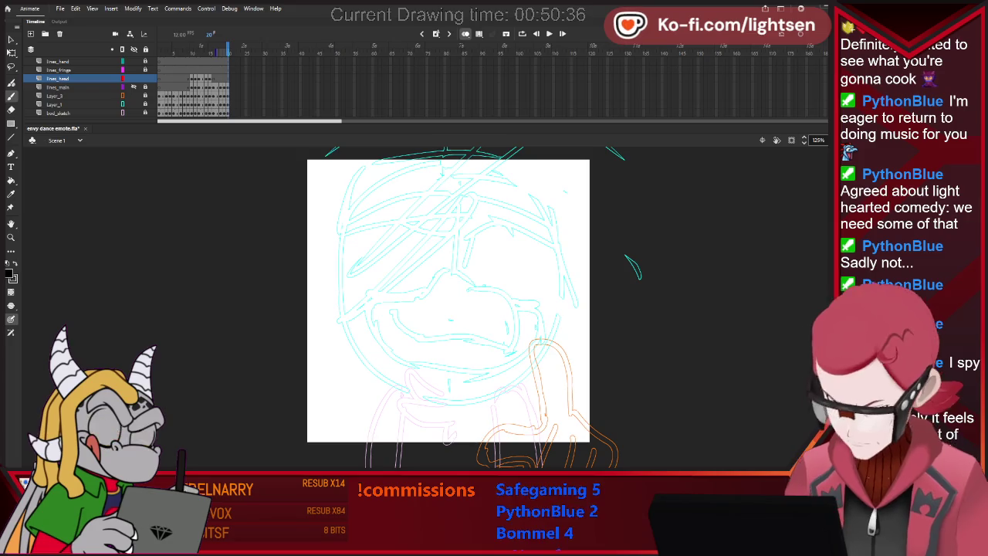
pyautogui.press(',')
pyautogui.press(',')
pyautogui.press('.')
pyautogui.press('.')
pyautogui.press('.')
pyautogui.press(',')
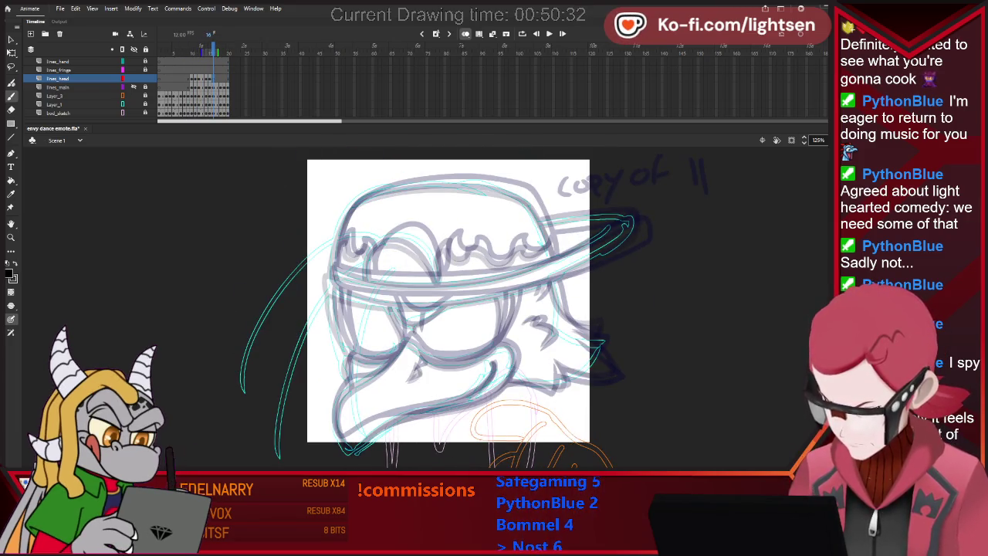
pyautogui.press(',')
pyautogui.press(',')
pyautogui.press(',')
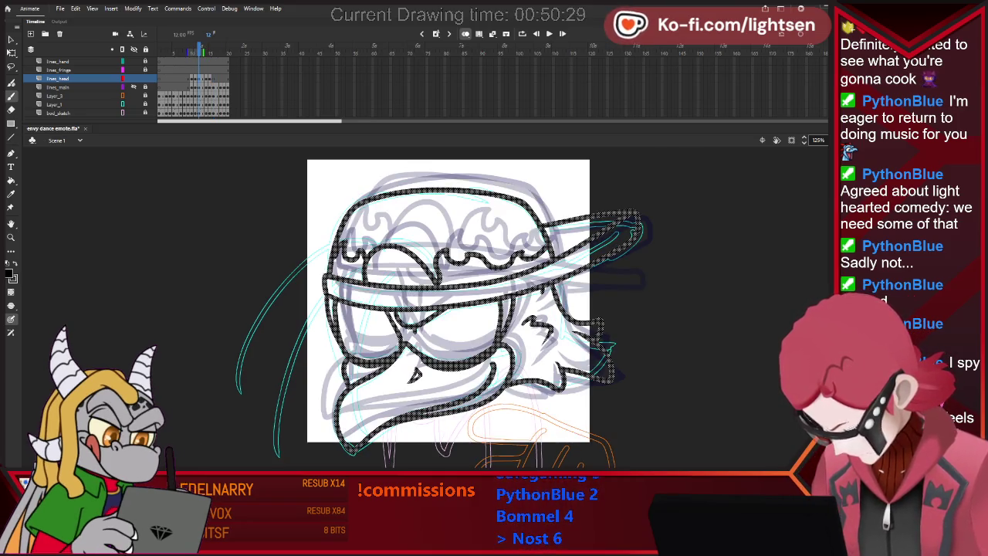
pyautogui.press(',')
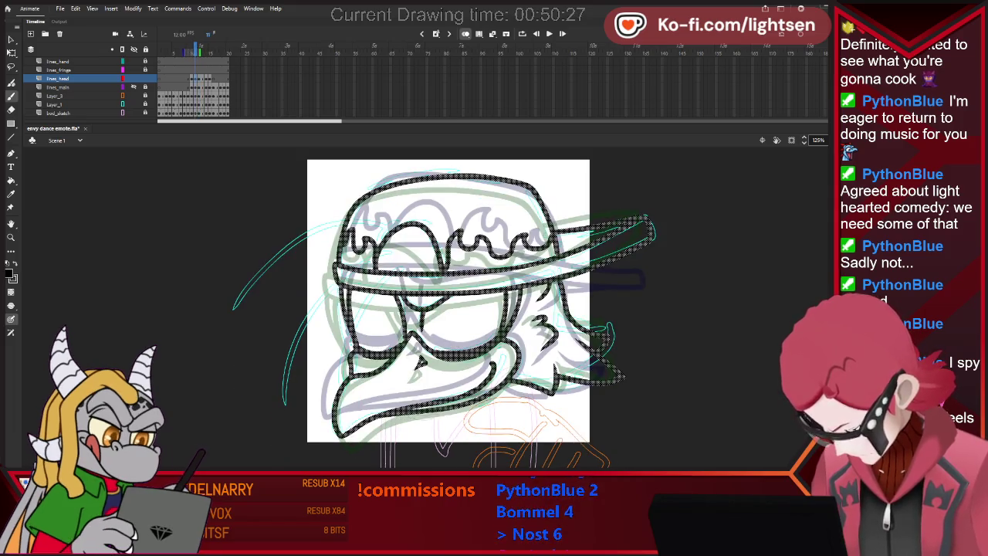
pyautogui.press('.')
pyautogui.press('.')
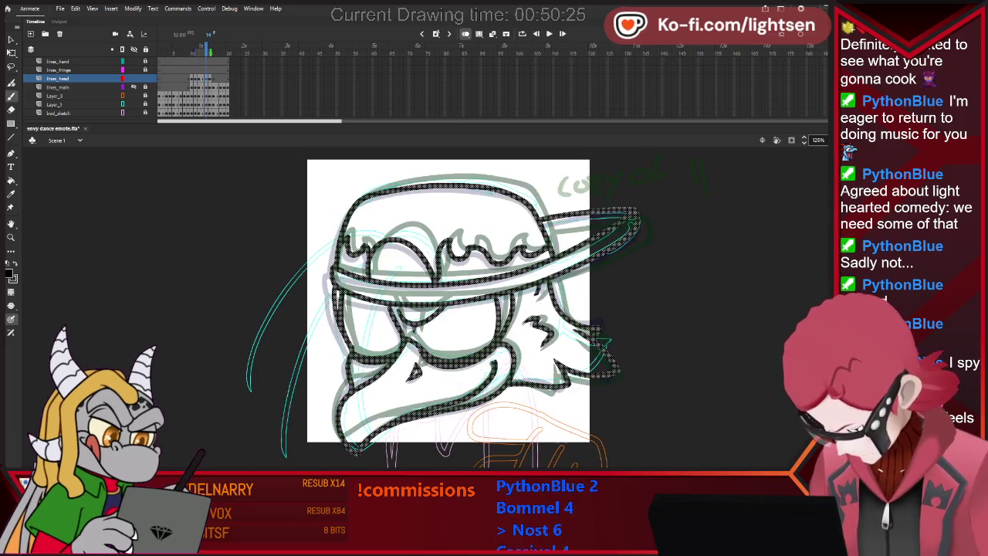
pyautogui.press(',')
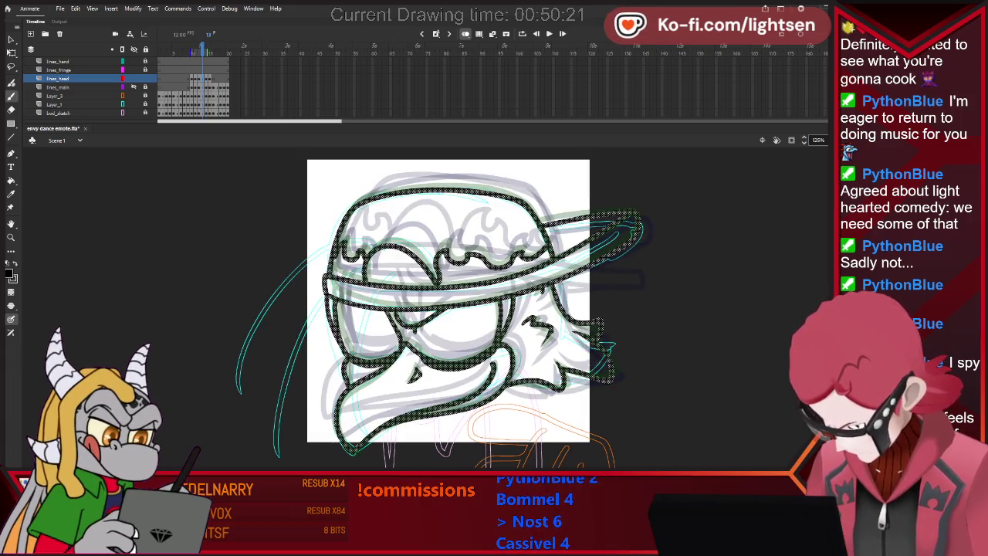
pyautogui.press('.')
pyautogui.press('.')
pyautogui.press('.')
pyautogui.press(',')
pyautogui.press(',')
pyautogui.press('.')
pyautogui.press('.')
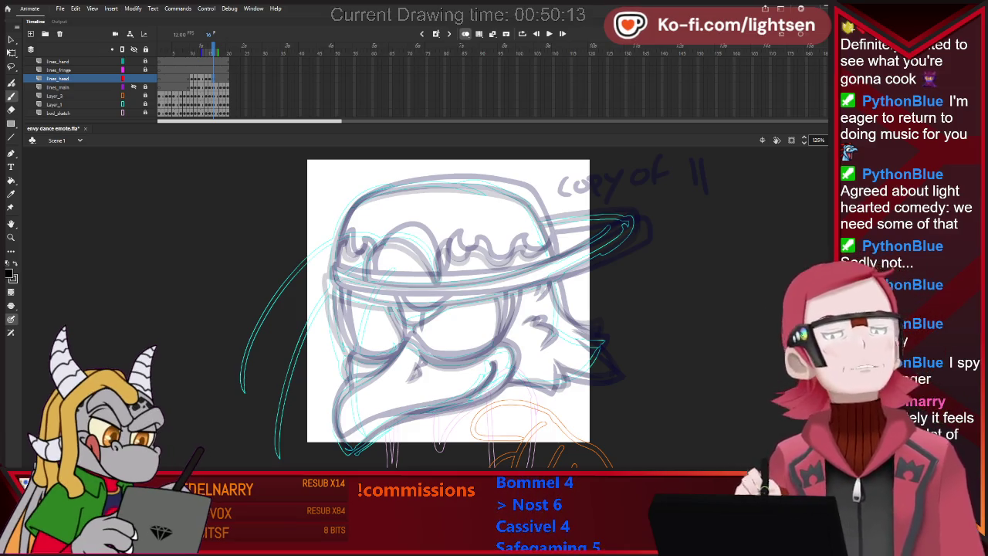
pyautogui.hotkey('alt', 'shift', 'o')
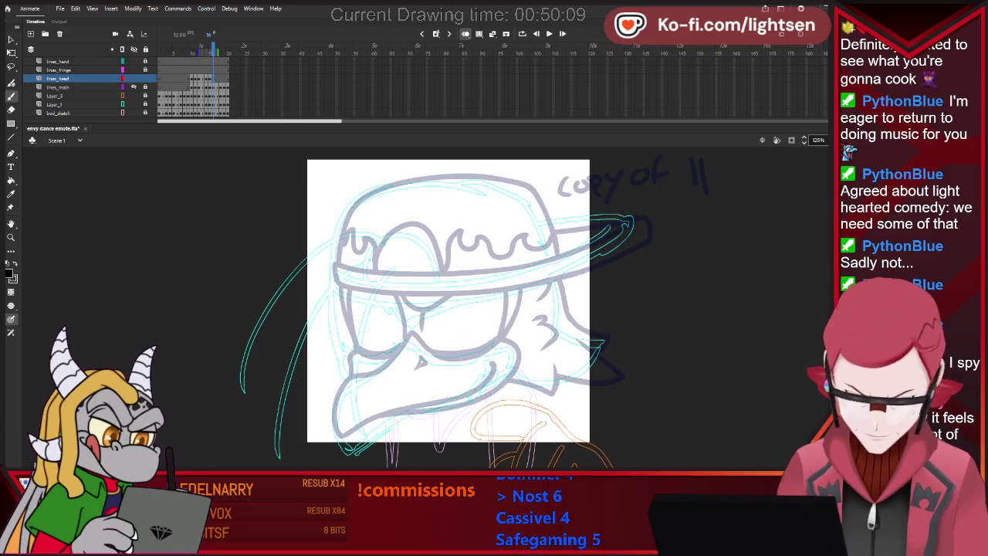
pyautogui.hotkey('alt', 'shift', 'o')
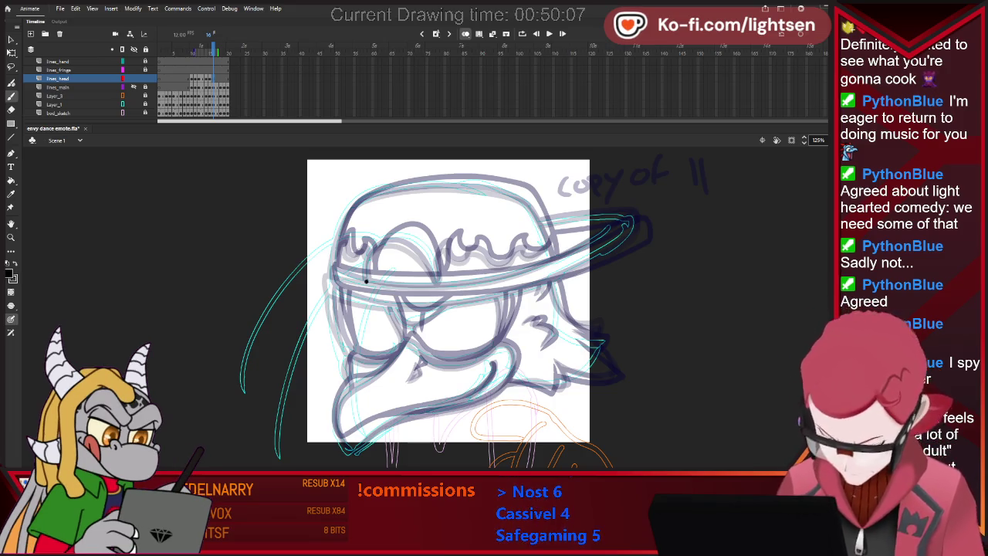
# - Ink the arched curve at the top of the cap, redoing the misplaced strokes
pyautogui.moveTo(381, 242); pyautogui.dragTo(366, 281)
pyautogui.hotkey('ctrl', 'z')
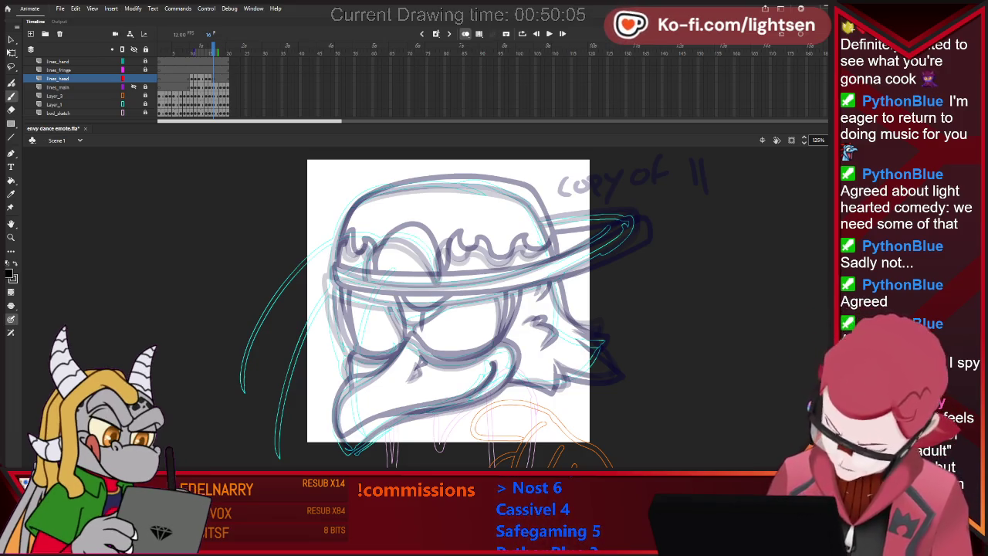
pyautogui.moveTo(365, 262); pyautogui.dragTo(366, 280)
pyautogui.moveTo(405, 235); pyautogui.dragTo(441, 282)
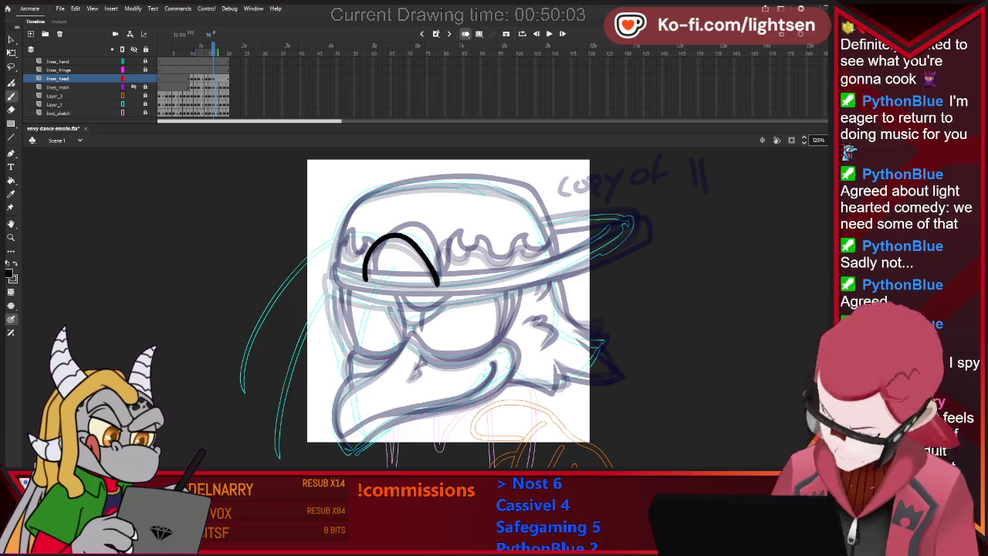
pyautogui.hotkey('ctrl', 'z')
pyautogui.moveTo(366, 280)
pyautogui.mouseDown()
pyautogui.moveTo(368, 248)
pyautogui.moveTo(413, 240)
pyautogui.mouseUp()
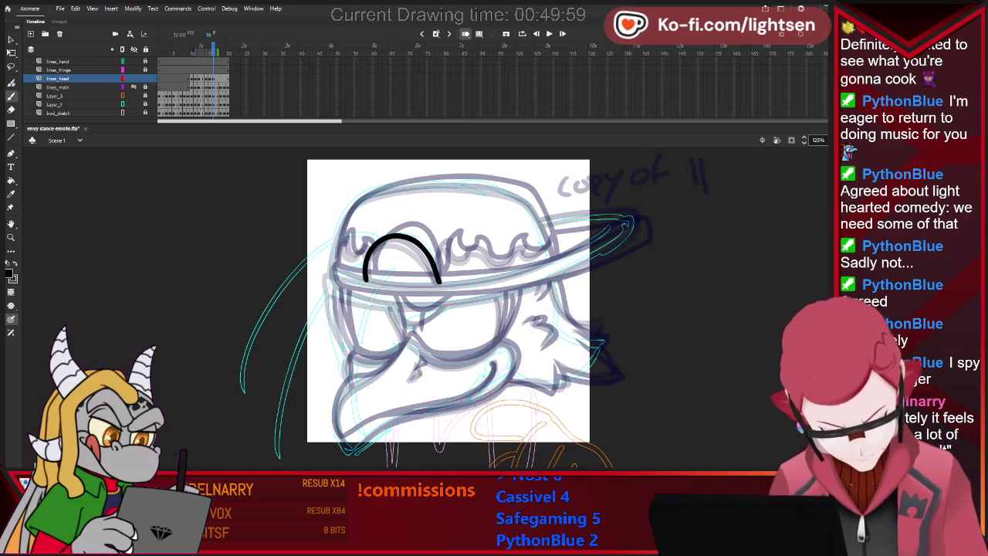
# - Ink the cap band and brim's lower edge, removing the stray stroke under the visor
pyautogui.moveTo(332, 270)
pyautogui.mouseDown()
pyautogui.moveTo(387, 284)
pyautogui.moveTo(543, 261)
pyautogui.mouseUp()
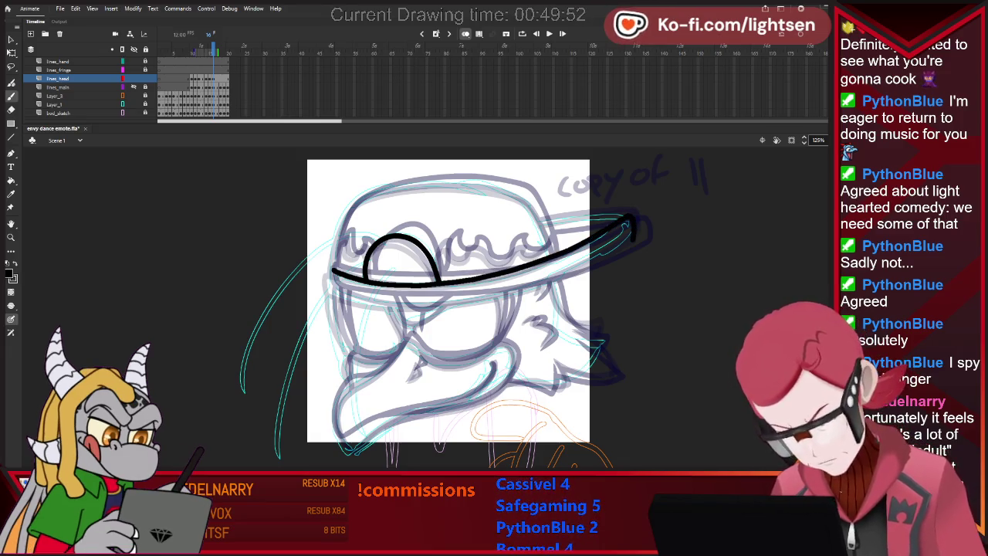
pyautogui.moveTo(632, 225); pyautogui.dragTo(545, 282)
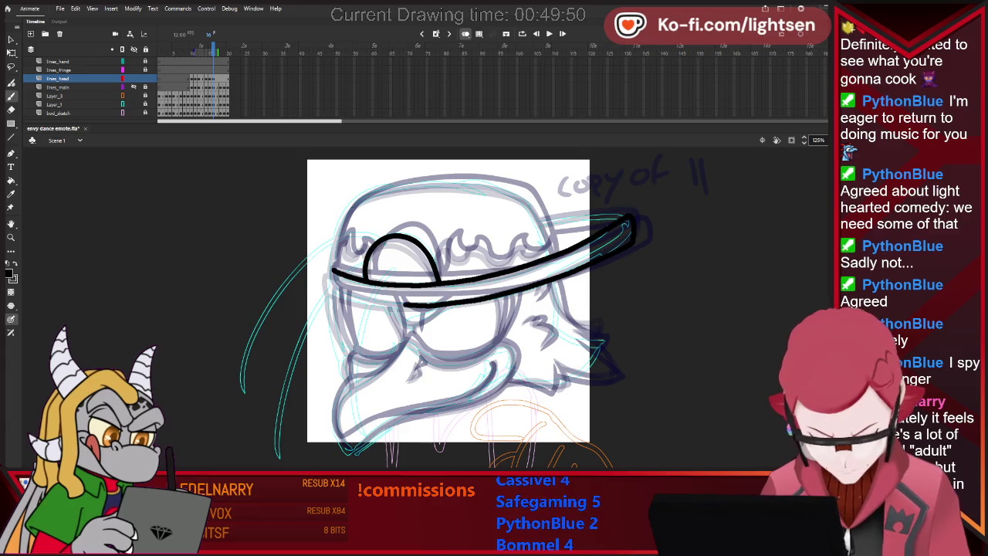
pyautogui.moveTo(334, 291); pyautogui.dragTo(332, 268)
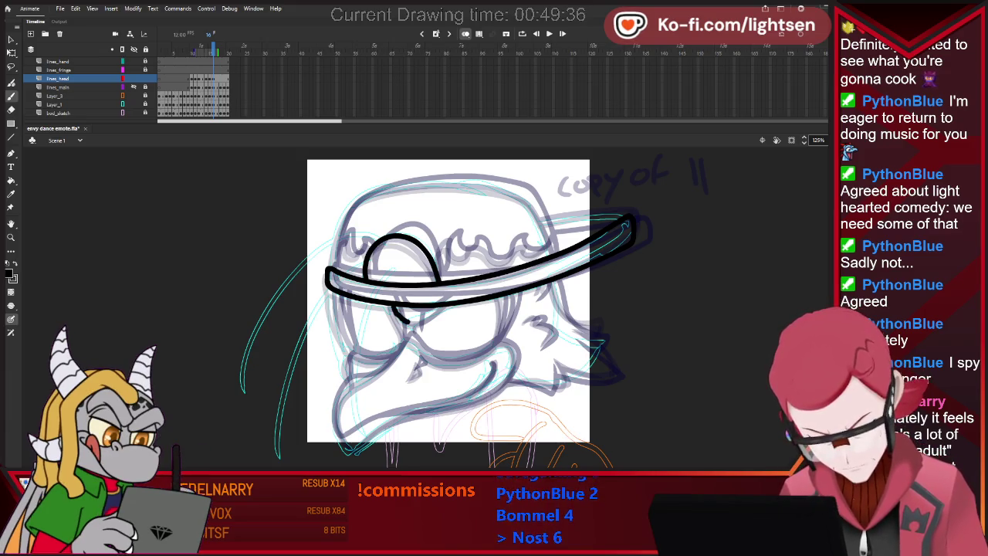
pyautogui.hotkey('ctrl', 'z')
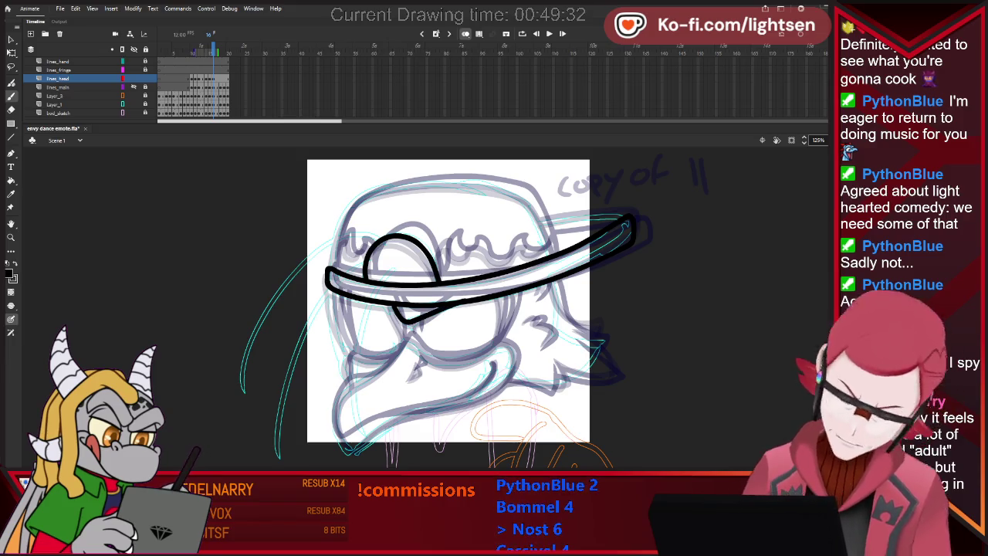
pyautogui.press('v')
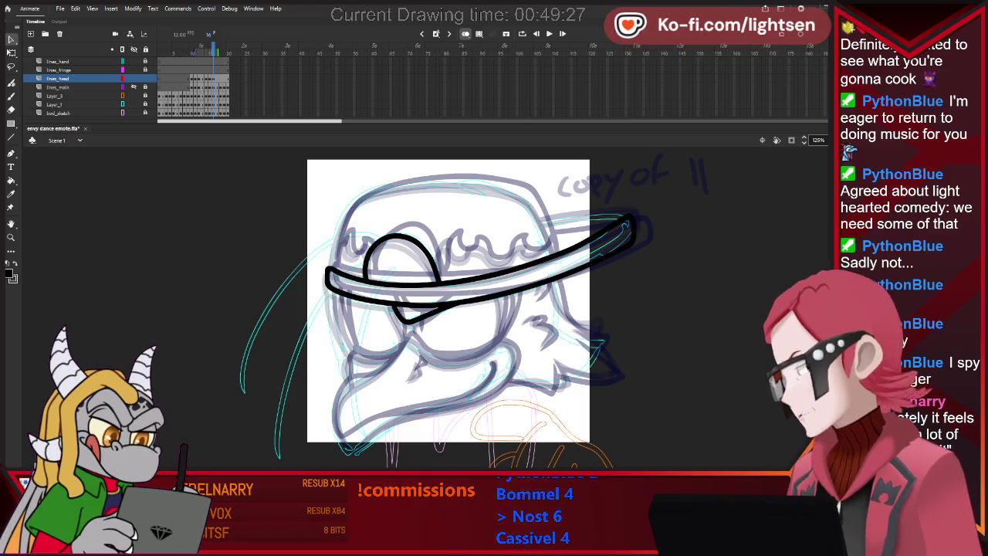
pyautogui.press('b')
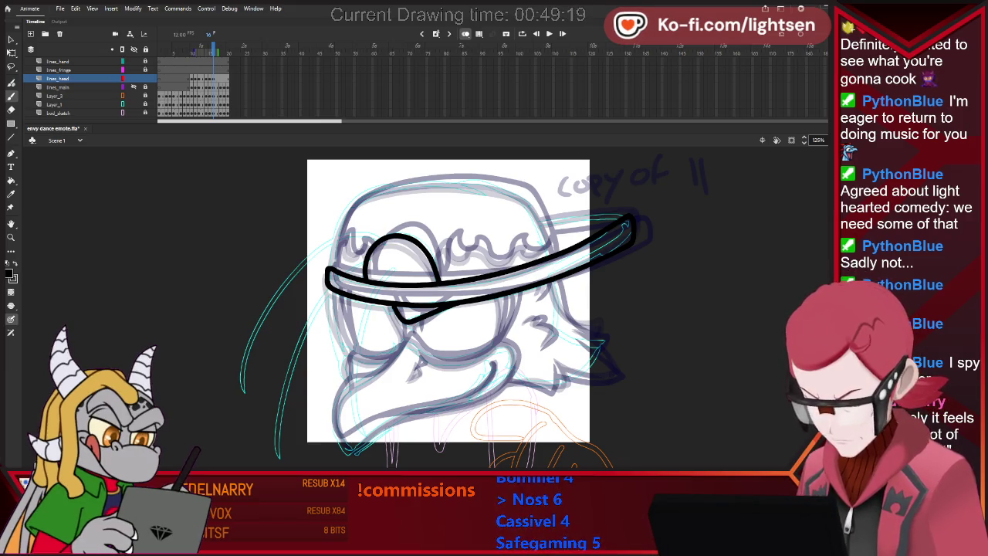
# - Ink the short line under the visor, the lower beak outline and the mouth line
pyautogui.press('e')
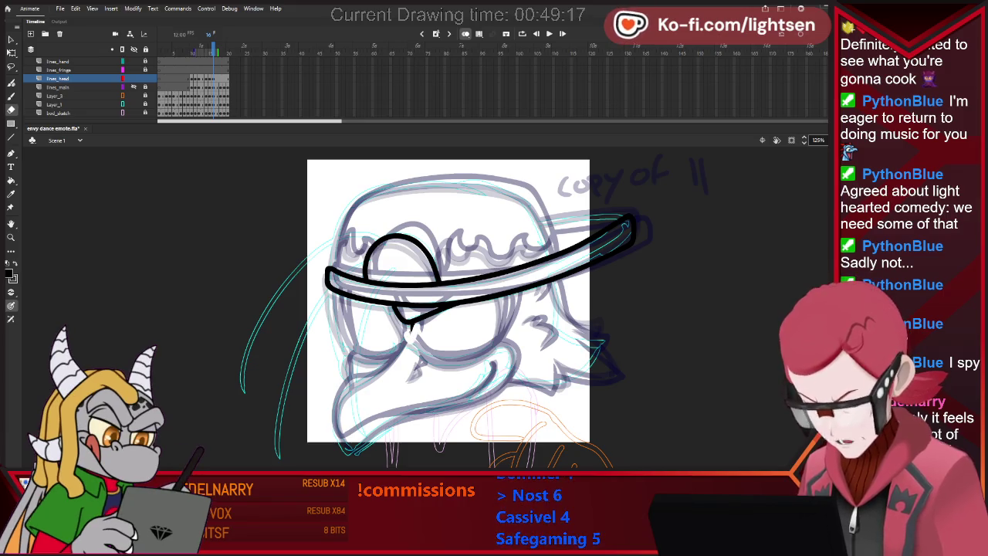
pyautogui.press('b')
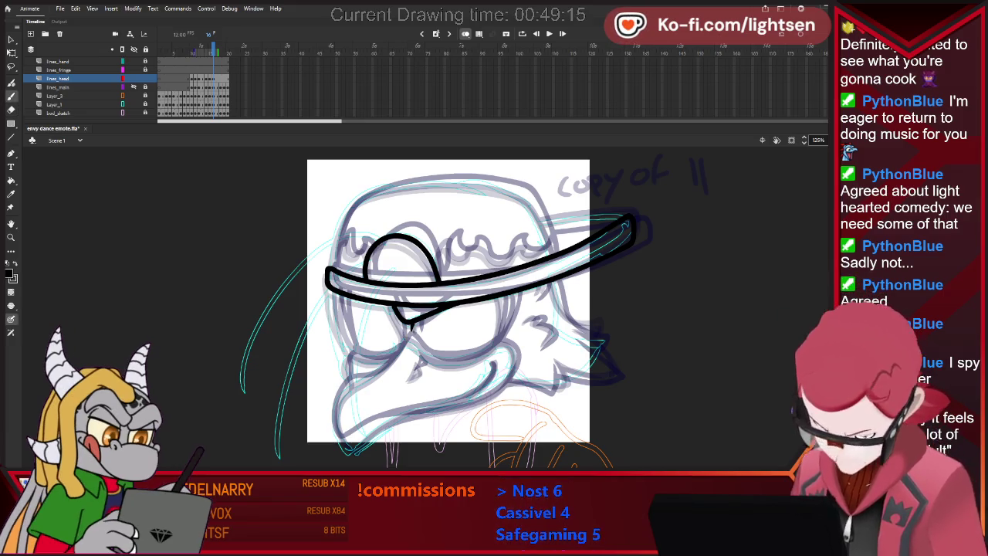
pyautogui.moveTo(407, 338); pyautogui.dragTo(388, 360)
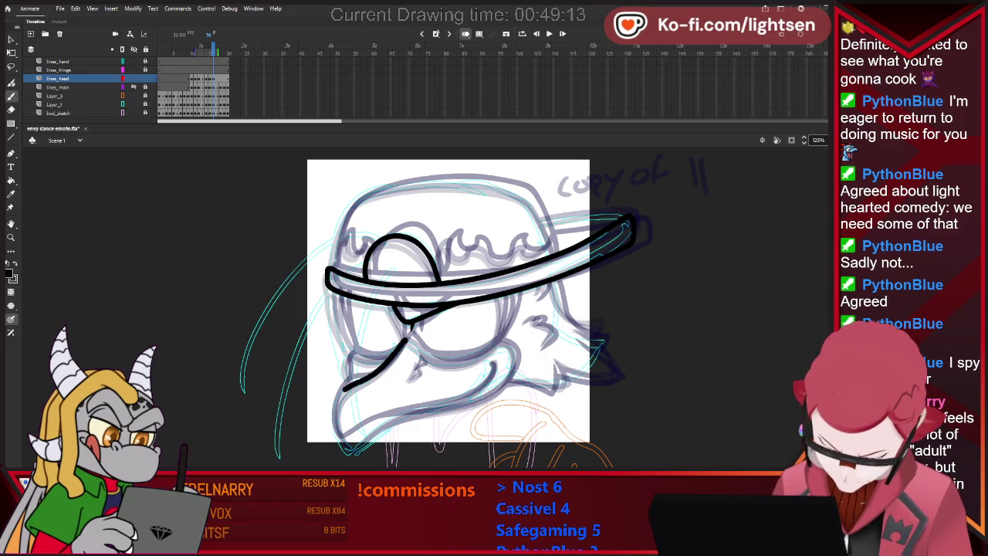
pyautogui.moveTo(351, 447); pyautogui.dragTo(492, 368)
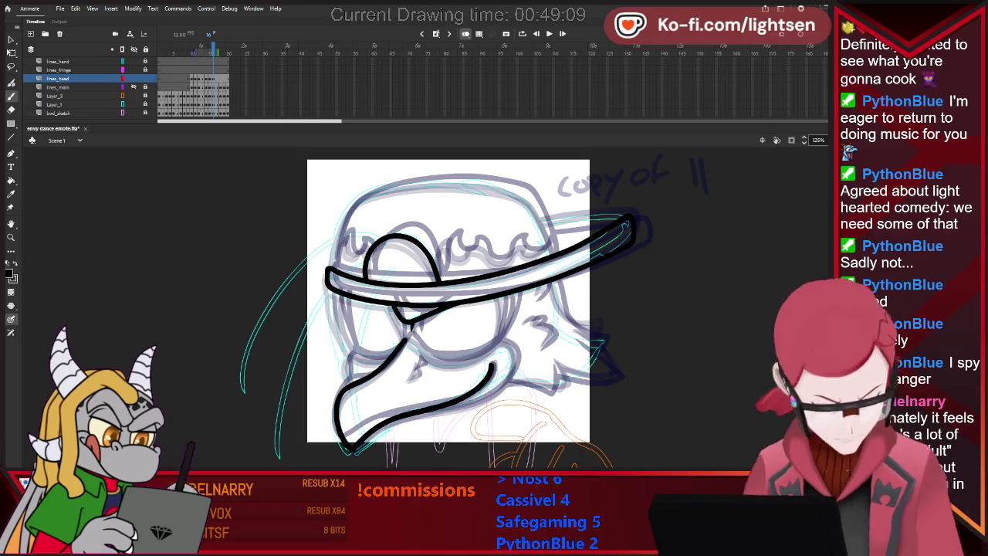
pyautogui.press(',')
pyautogui.press(',')
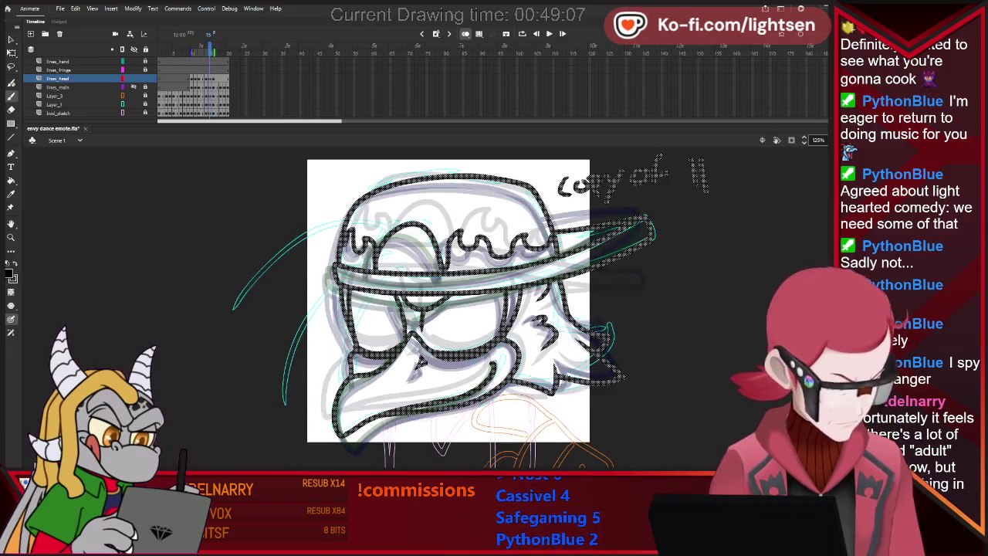
pyautogui.press('.')
pyautogui.press('.')
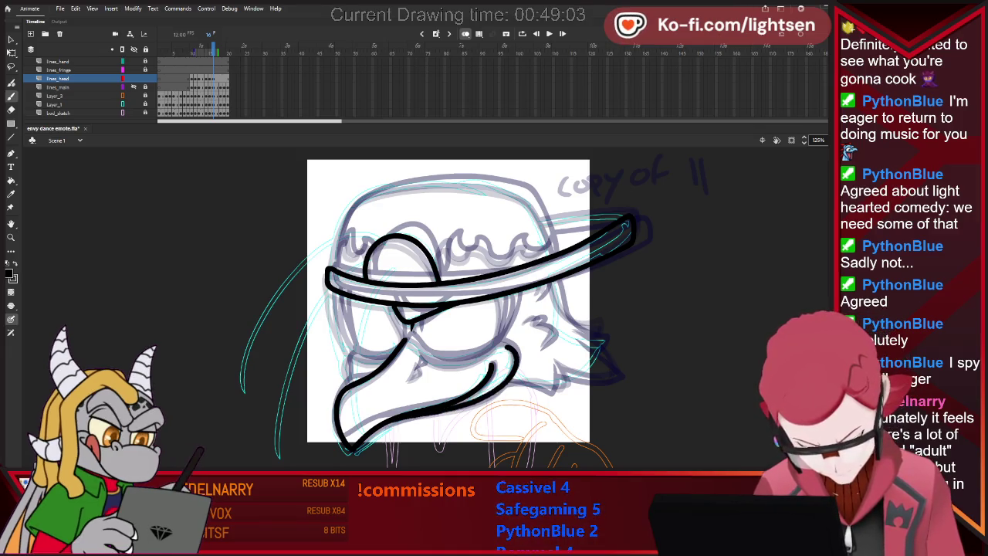
pyautogui.moveTo(443, 363)
pyautogui.mouseDown()
pyautogui.moveTo(465, 361)
pyautogui.moveTo(454, 361)
pyautogui.mouseUp()
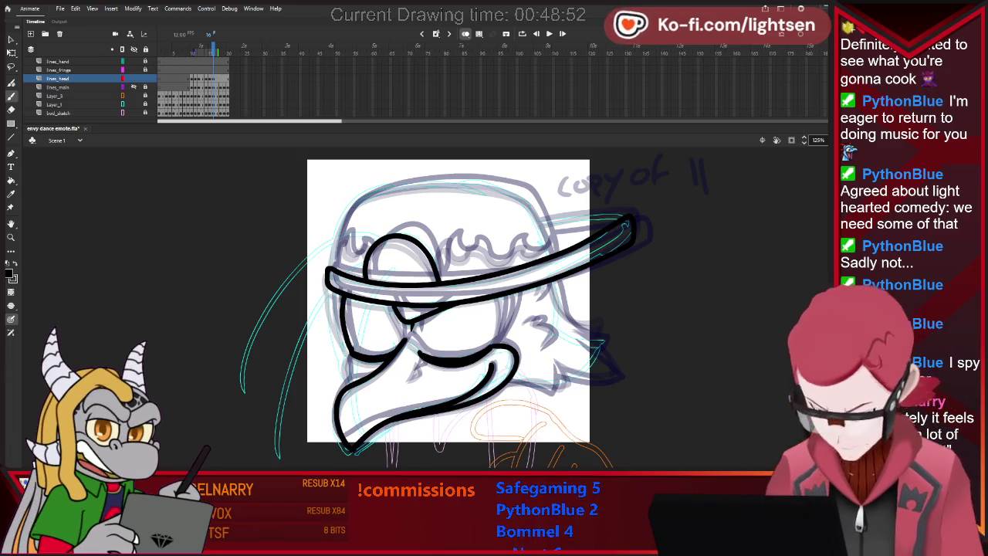
# - Ink a short line at the left cheek under the brim
pyautogui.press(',')
pyautogui.press('.')
pyautogui.press(',')
pyautogui.press('.')
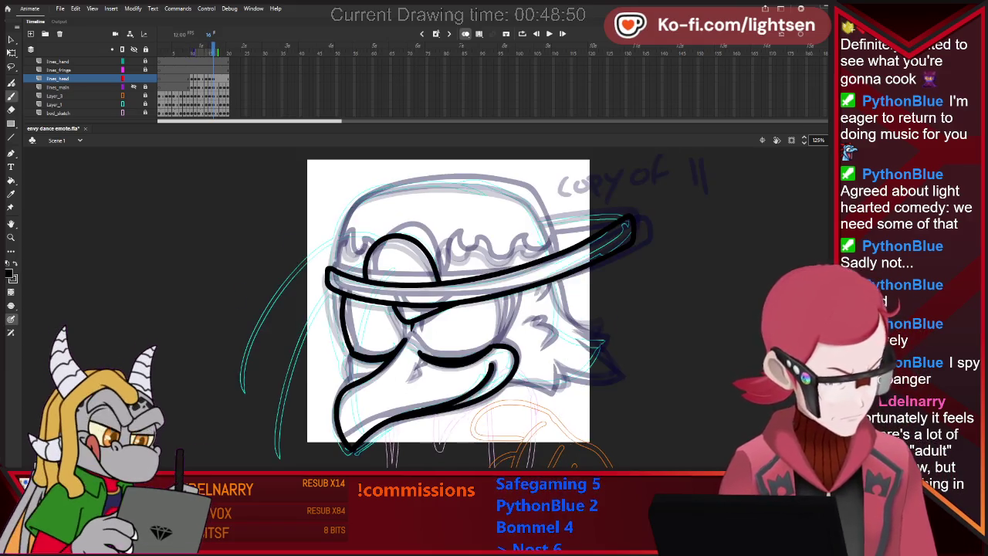
pyautogui.moveTo(344, 300); pyautogui.dragTo(346, 324)
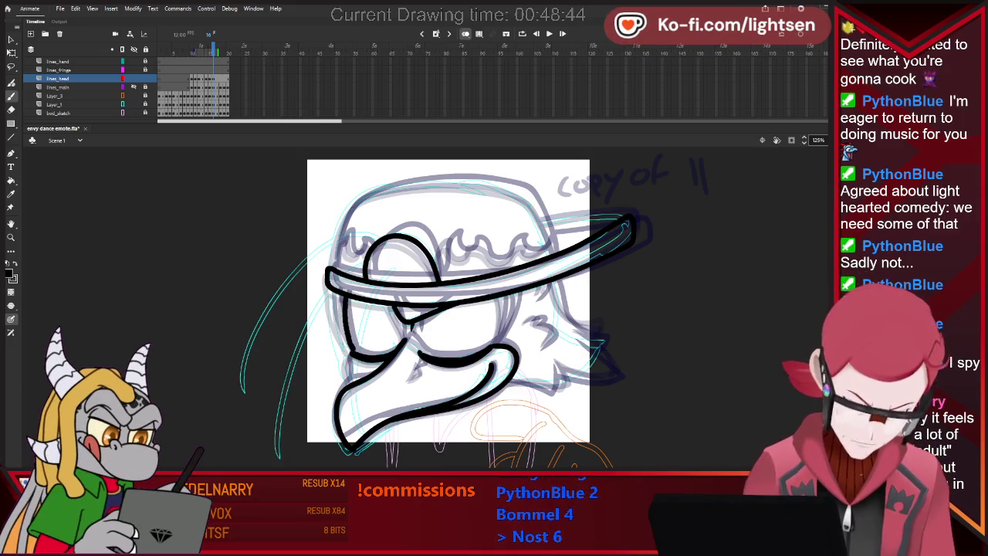
# - Flip repeatedly between frames 15 and 16 to compare the head drawings
pyautogui.press(',')
pyautogui.press('.')
pyautogui.press(',')
pyautogui.press('.')
pyautogui.press(',')
pyautogui.press('.')
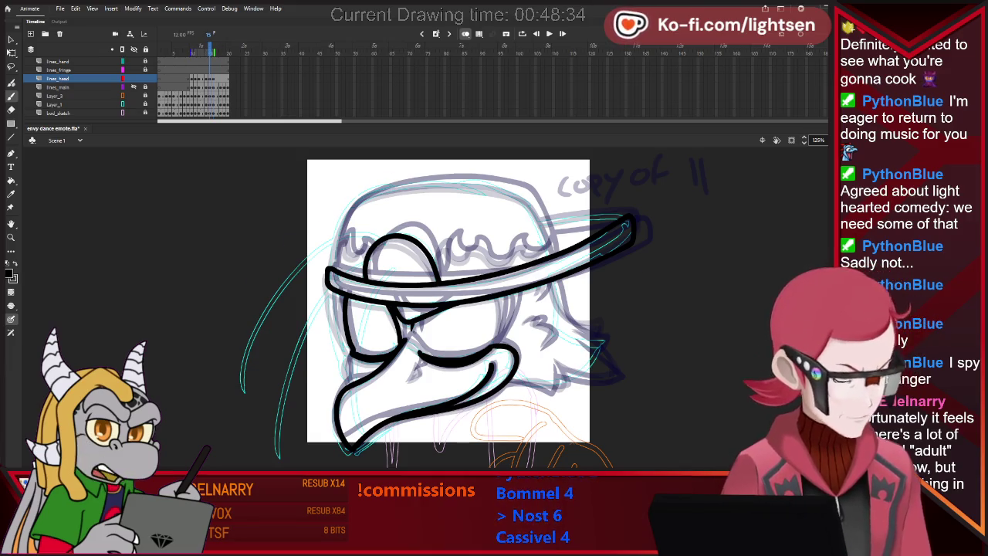
pyautogui.press('.')
pyautogui.press(',')
pyautogui.press('.')
pyautogui.press(',')
pyautogui.press(',')
pyautogui.press('.')
pyautogui.press(',')
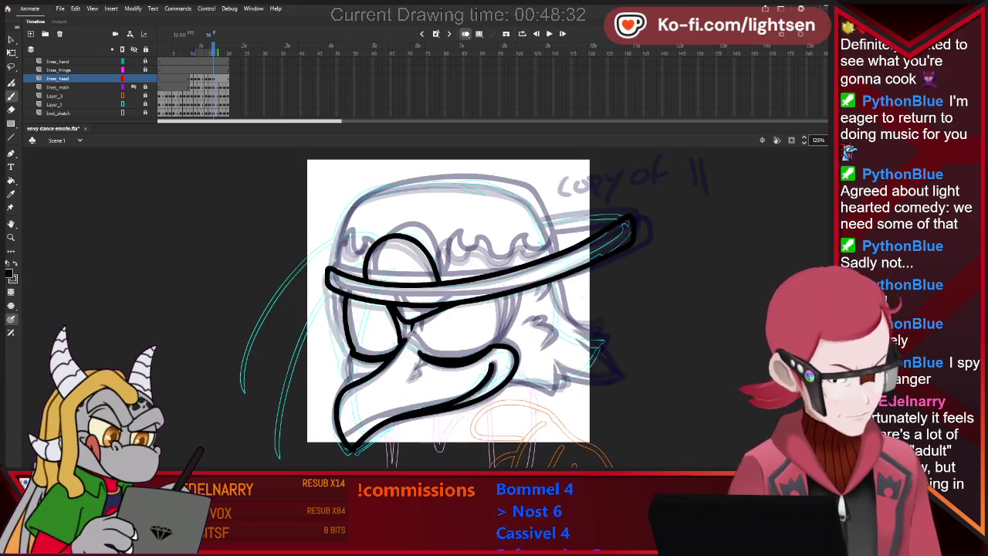
pyautogui.press('.')
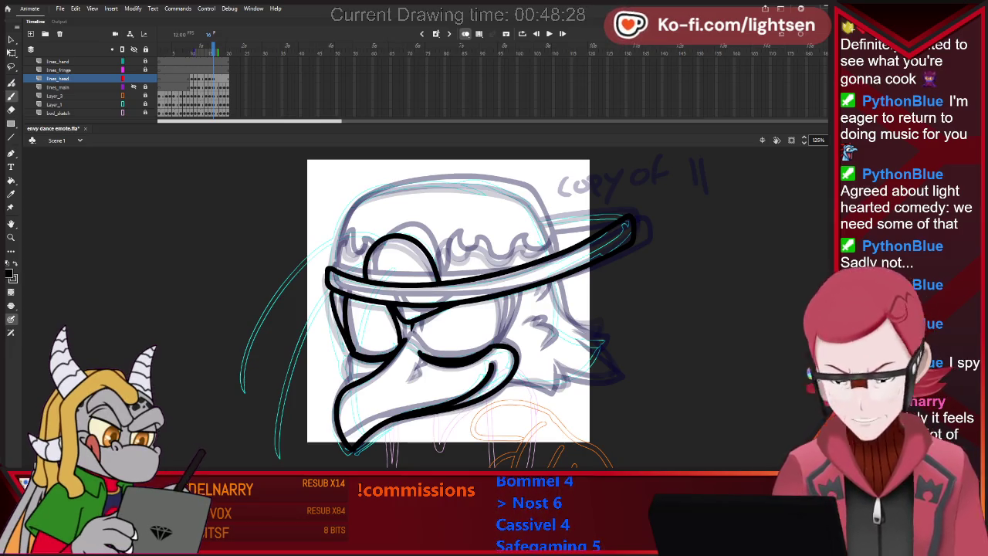
pyautogui.press(',')
pyautogui.press('.')
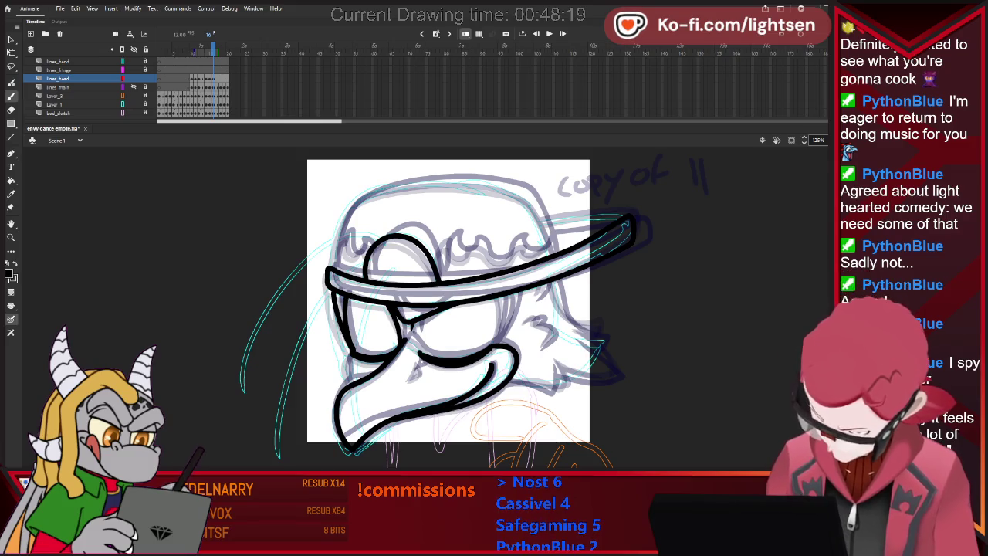
pyautogui.press(',')
pyautogui.press('.')
pyautogui.press(',')
pyautogui.press('.')
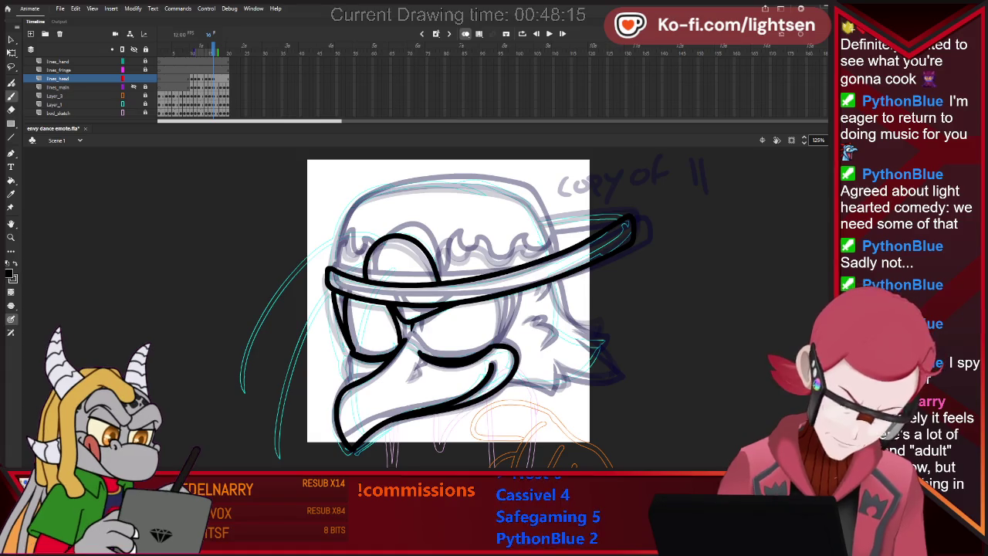
pyautogui.press(',')
pyautogui.press('.')
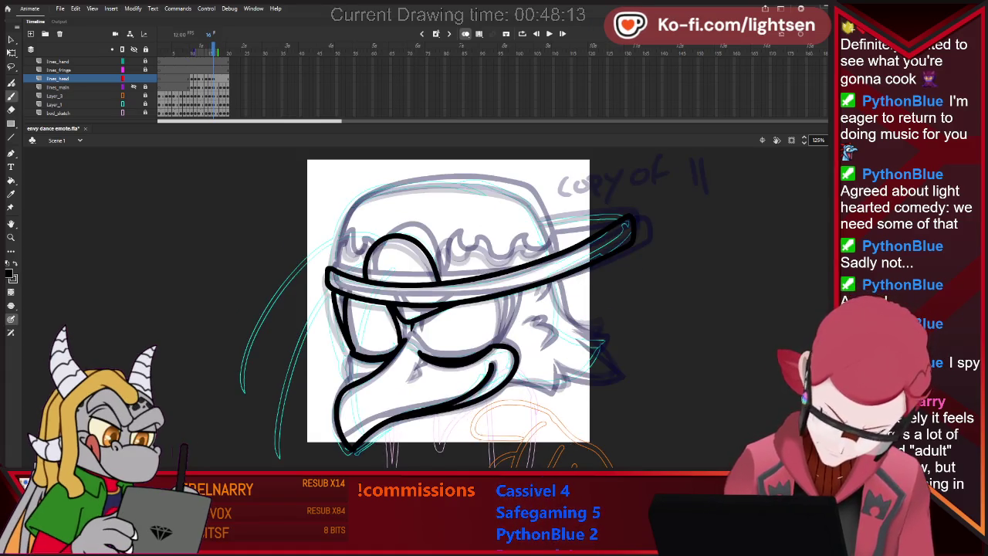
pyautogui.press(',')
pyautogui.press('.')
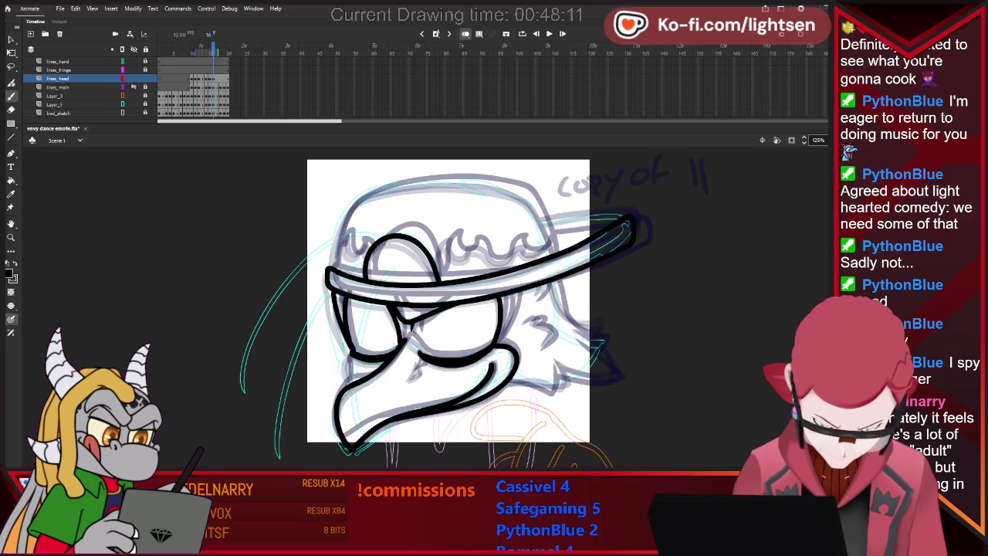
pyautogui.press(',')
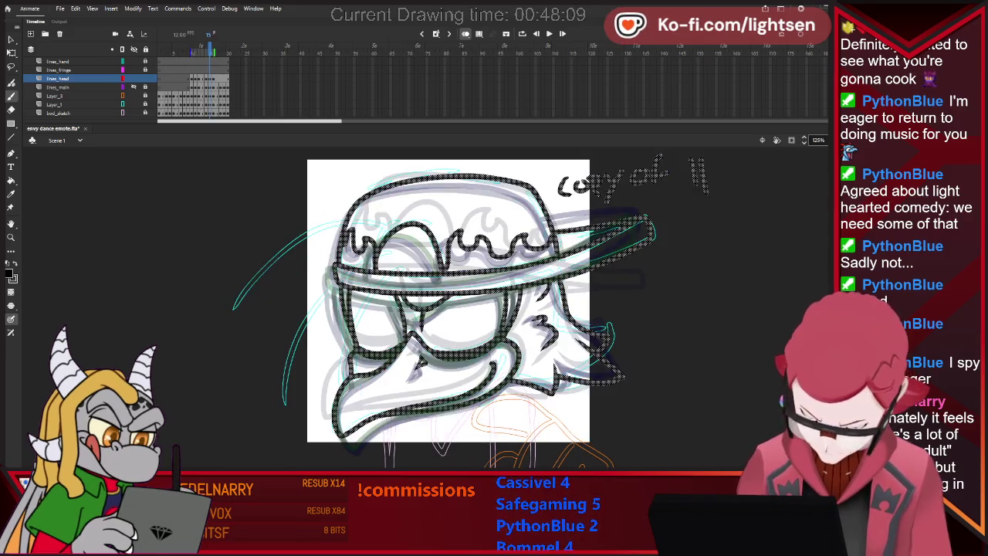
pyautogui.press('.')
# - Ink the 3-shaped cheek mark in black, reworking it with the eraser
pyautogui.moveTo(526, 321); pyautogui.dragTo(538, 315)
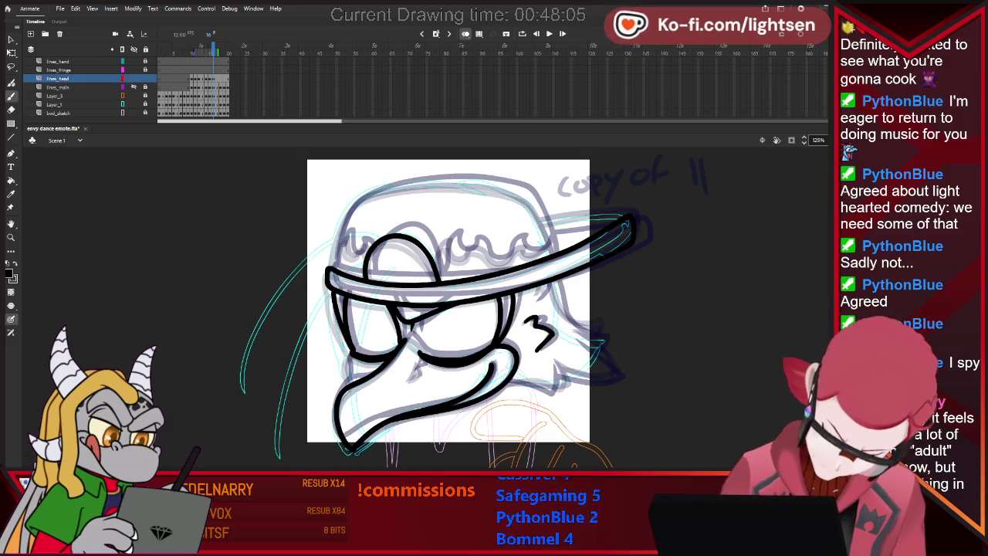
pyautogui.press('e')
pyautogui.press('b')
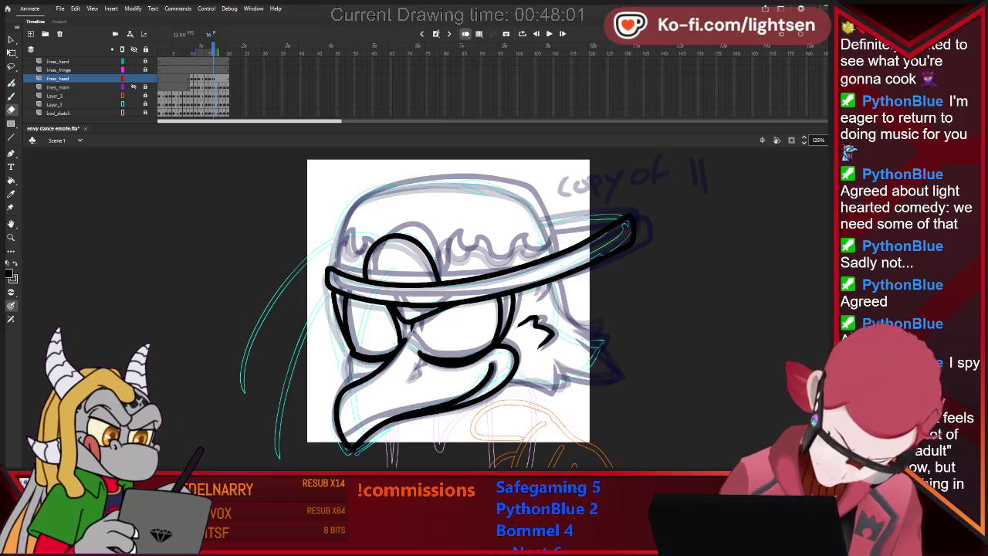
pyautogui.press('e')
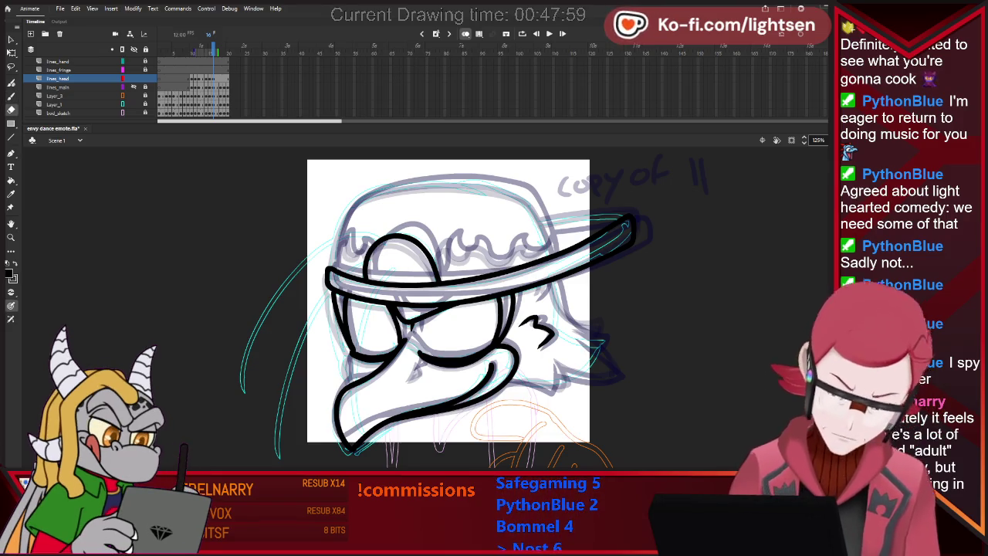
pyautogui.press('v')
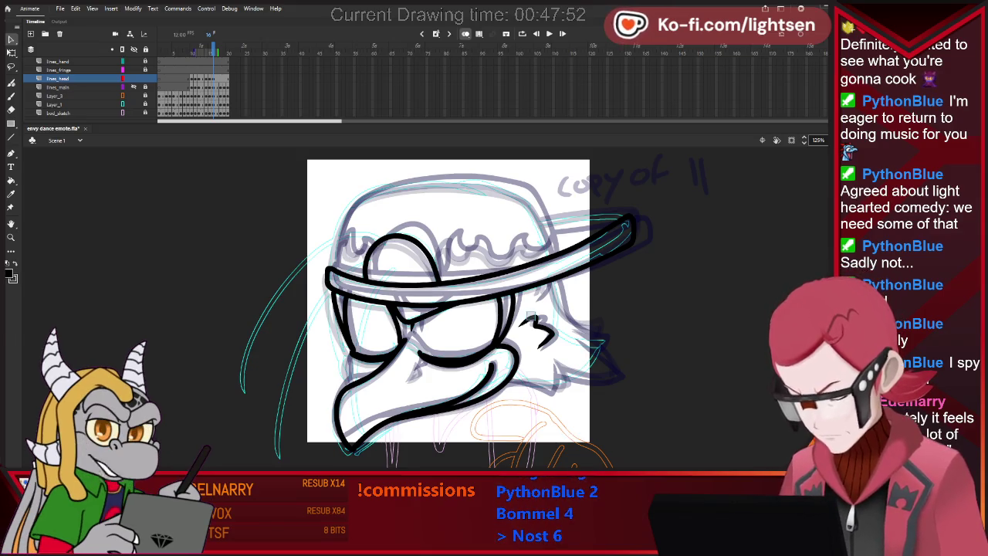
pyautogui.hotkey('shift', 'y')
pyautogui.moveTo(521, 321); pyautogui.dragTo(541, 345)
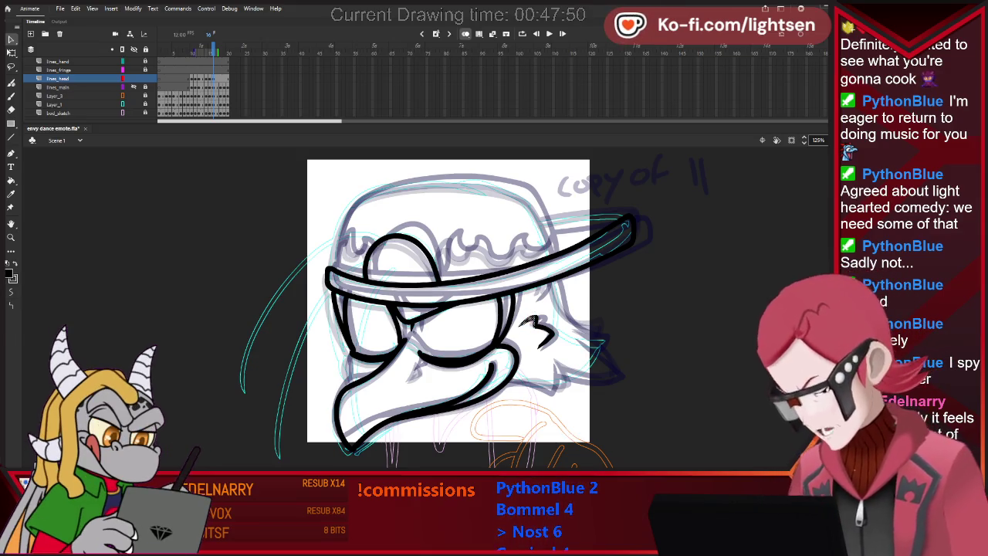
# - Ink the spiky feathers at the back of the head, plus a short lower stroke
pyautogui.hotkey('ctrl', 'a')
pyautogui.press(',')
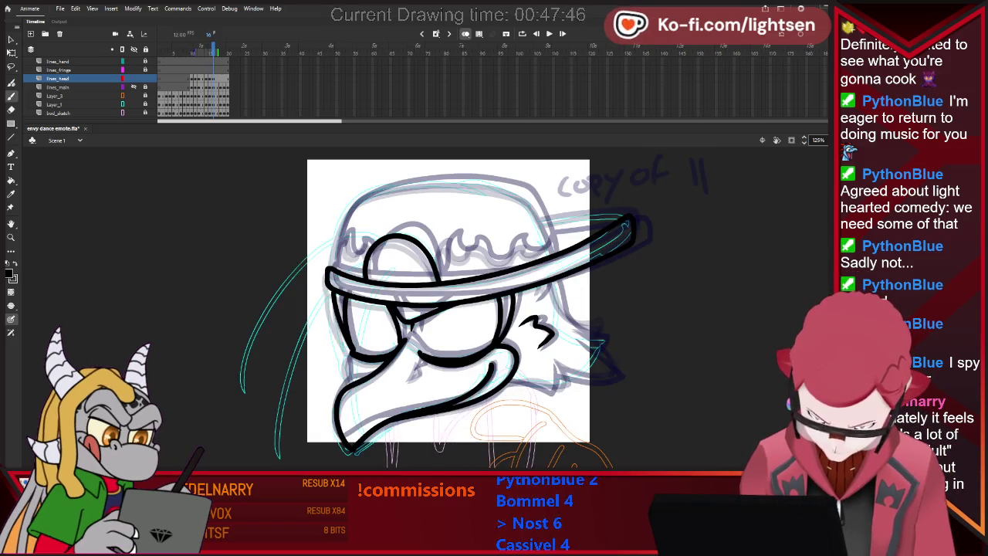
pyautogui.hotkey('ctrl', 'a')
pyautogui.hotkey('ctrl', 'shift', 'a')
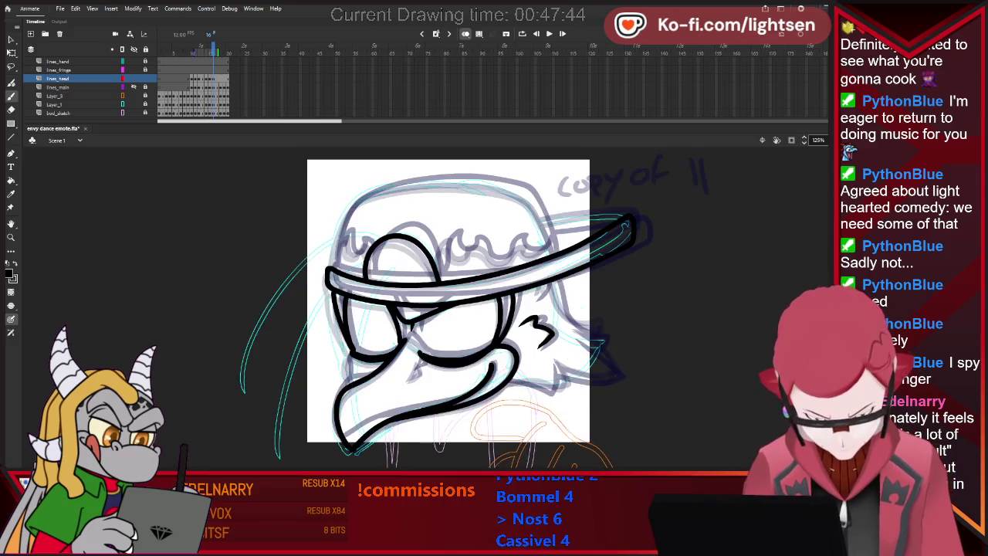
pyautogui.press('b')
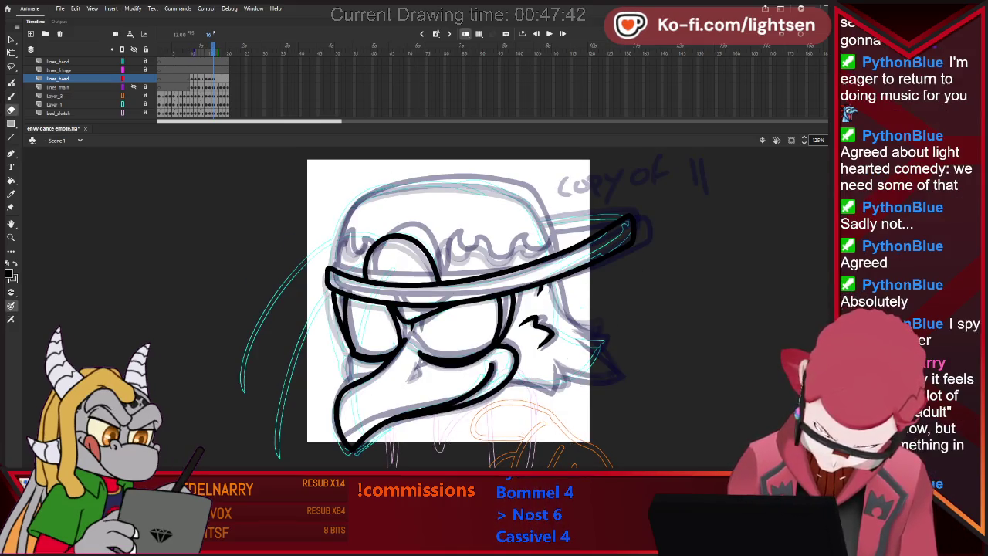
pyautogui.hotkey('ctrl', 'a')
pyautogui.hotkey('ctrl', 'shift', 'a')
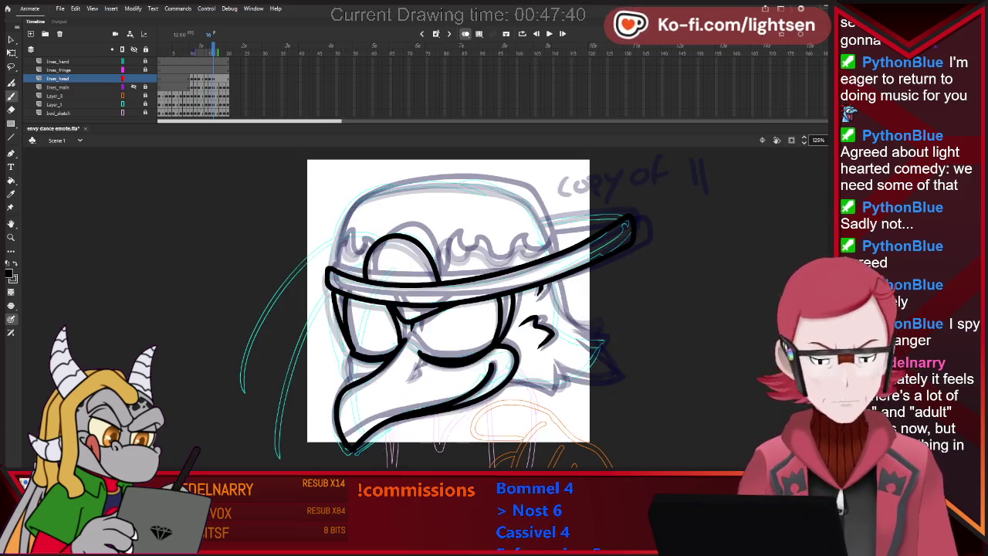
pyautogui.moveTo(550, 288); pyautogui.dragTo(607, 330)
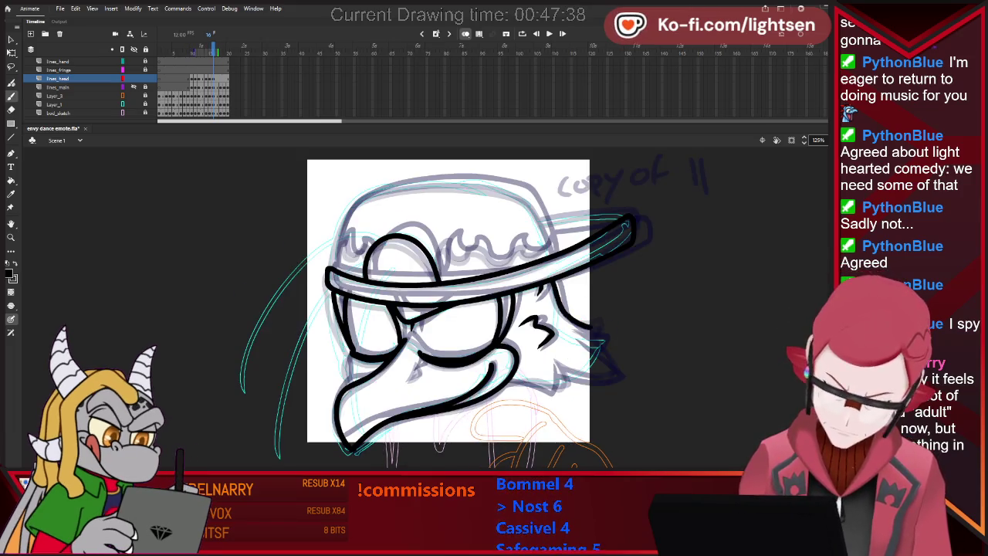
pyautogui.hotkey('ctrl', 'a')
pyautogui.hotkey('ctrl', 'shift', 'a')
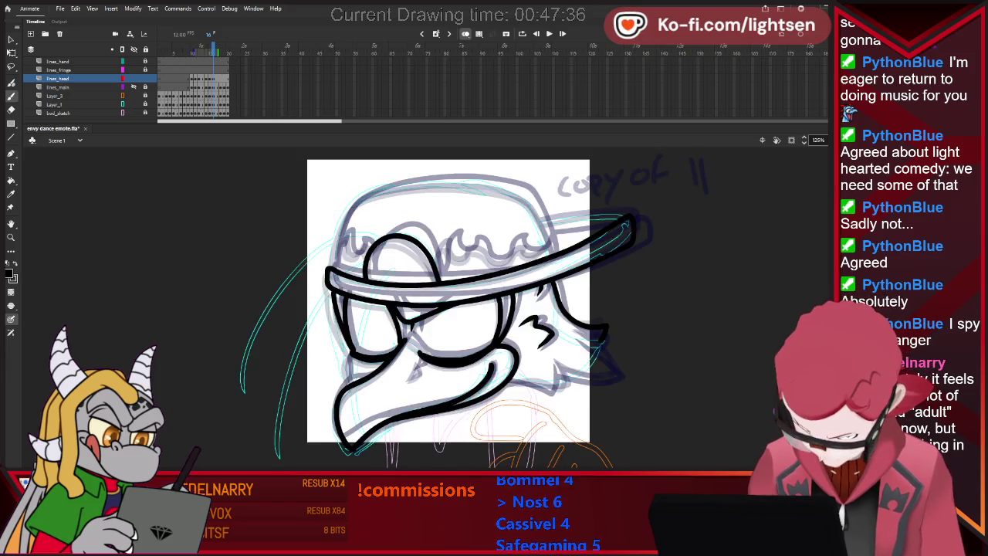
pyautogui.moveTo(601, 346)
pyautogui.mouseDown()
pyautogui.moveTo(610, 355)
pyautogui.moveTo(564, 372)
pyautogui.mouseUp()
# - Restore the short lower back-of-head stroke and erase stray back-of-head ink
pyautogui.hotkey('ctrl', 'a')
pyautogui.hotkey('ctrl', 'shift', 'a')
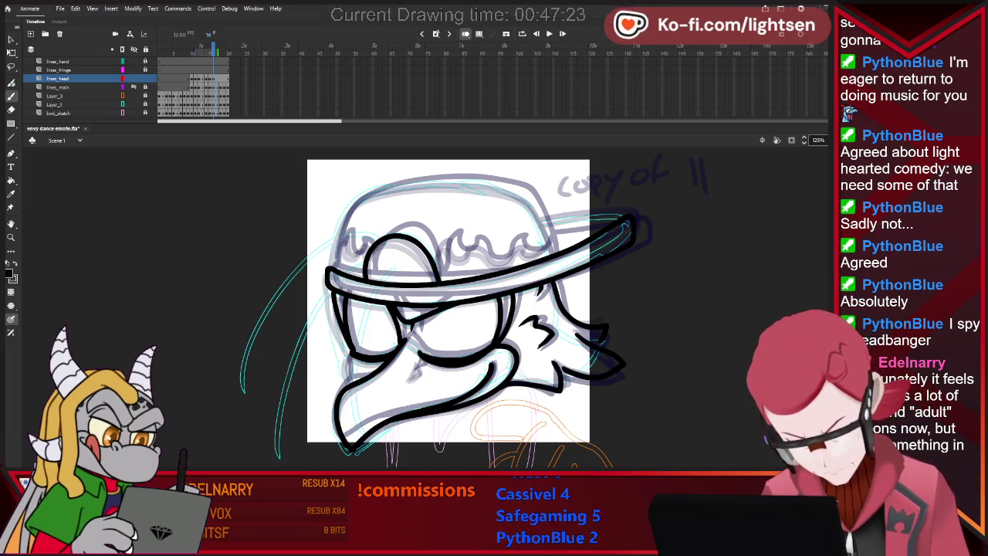
pyautogui.press('e')
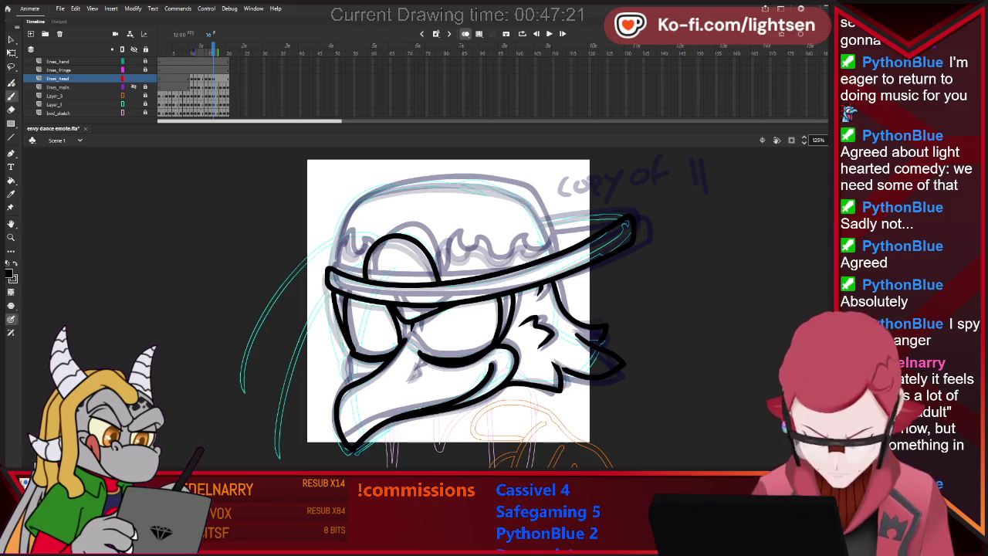
pyautogui.press('e')
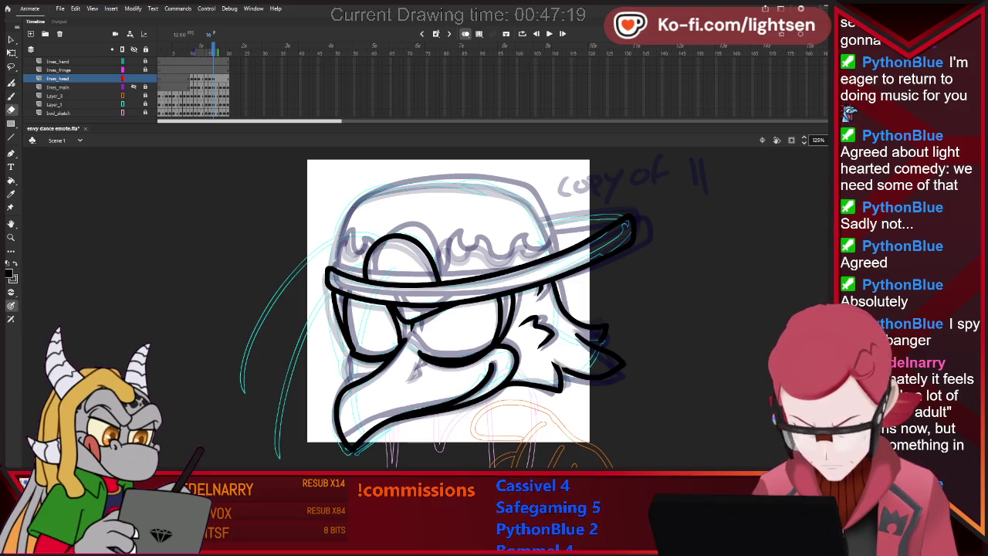
pyautogui.press('b')
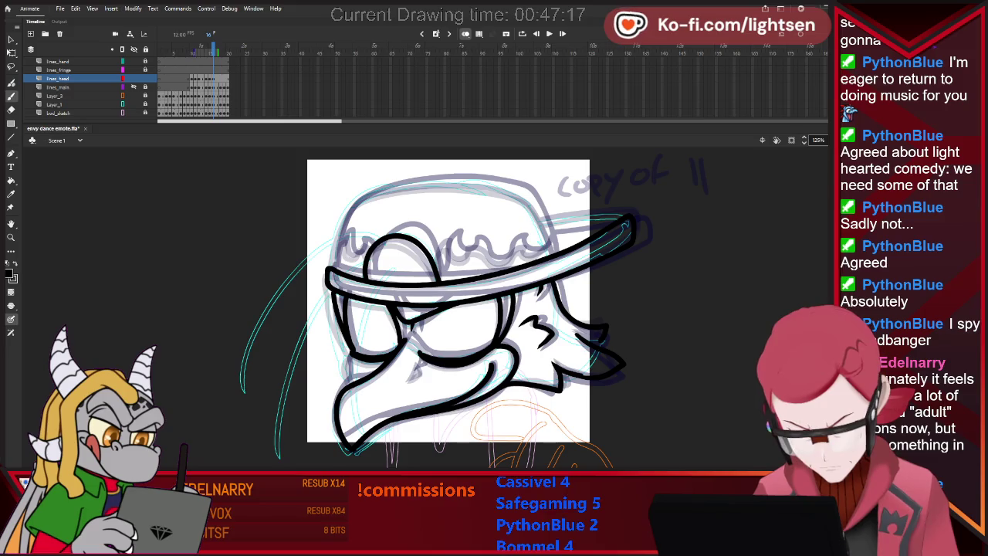
pyautogui.press('e')
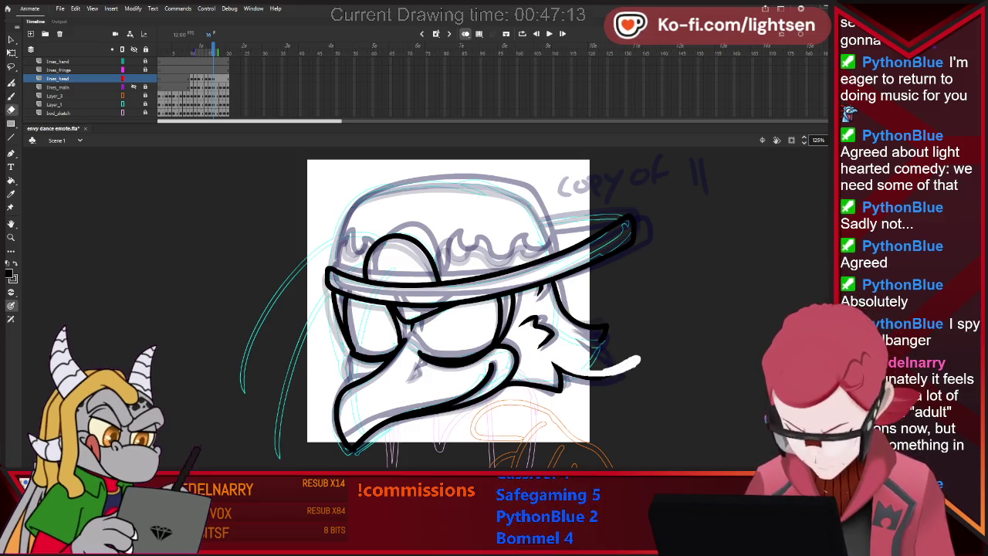
pyautogui.press('b')
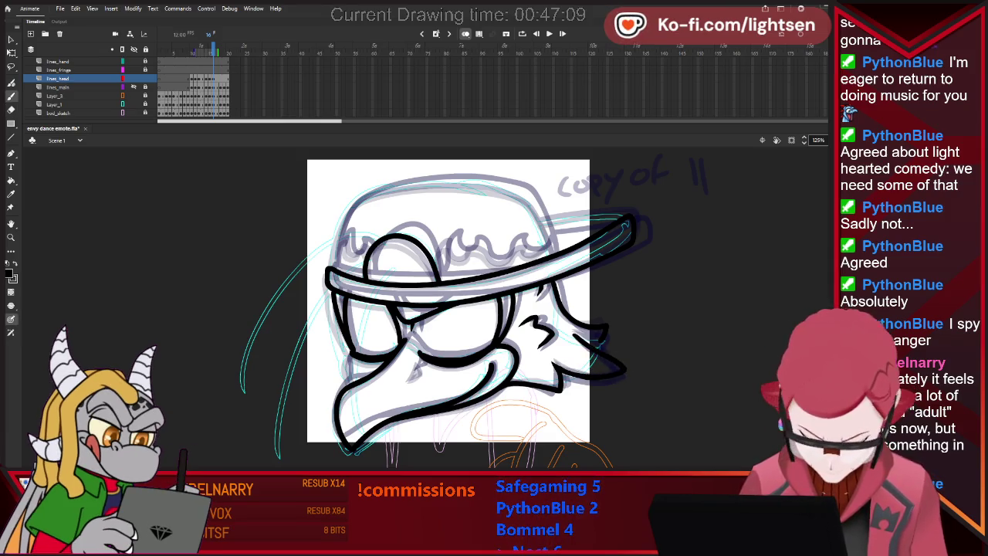
pyautogui.press('e')
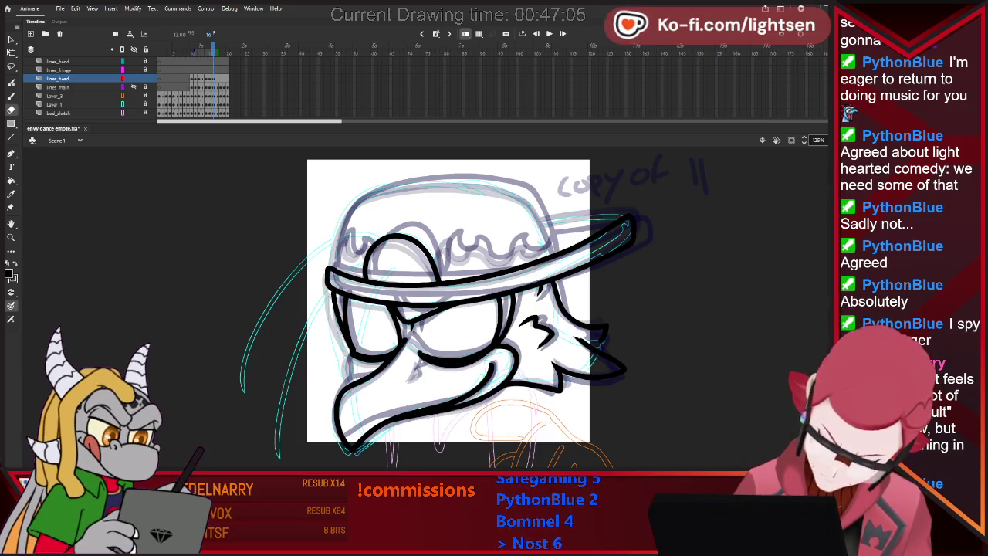
pyautogui.press('b')
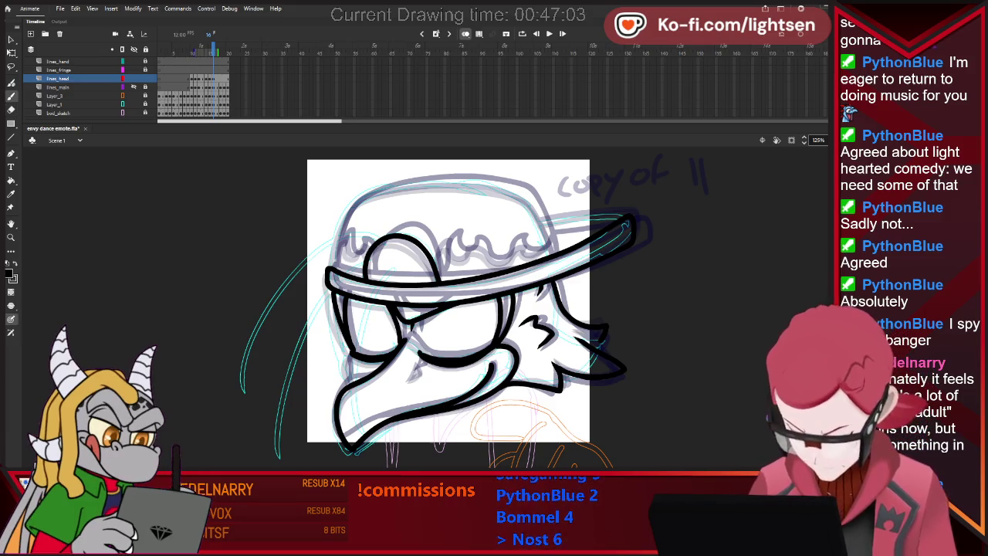
# - Turn on onion skin and compare open-eye frame 15 with closed-eye frame 16
pyautogui.press(',')
pyautogui.hotkey('ctrl', 'a')
pyautogui.press('.')
pyautogui.press(',')
pyautogui.press('.')
pyautogui.press(',')
pyautogui.press('.')
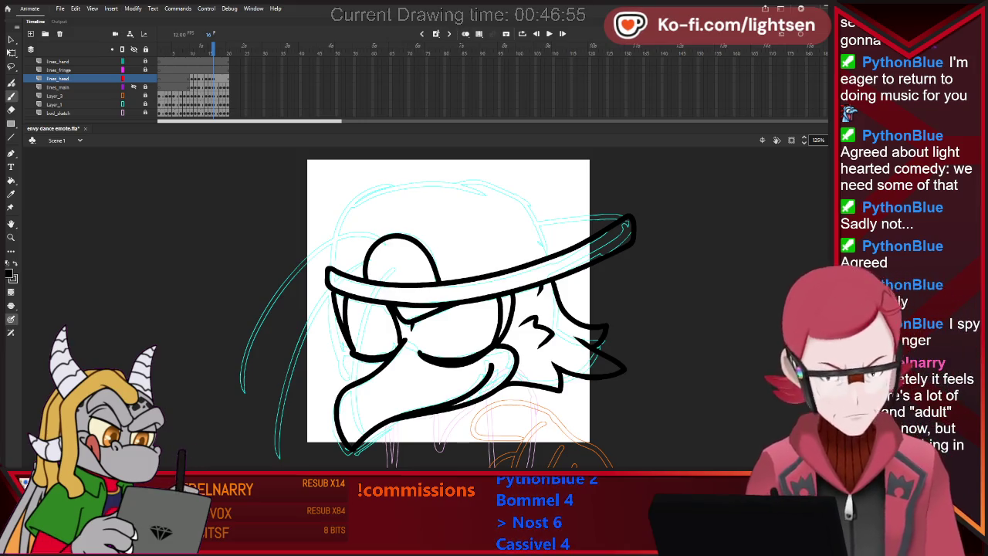
pyautogui.hotkey('alt', 'shift', 'o')
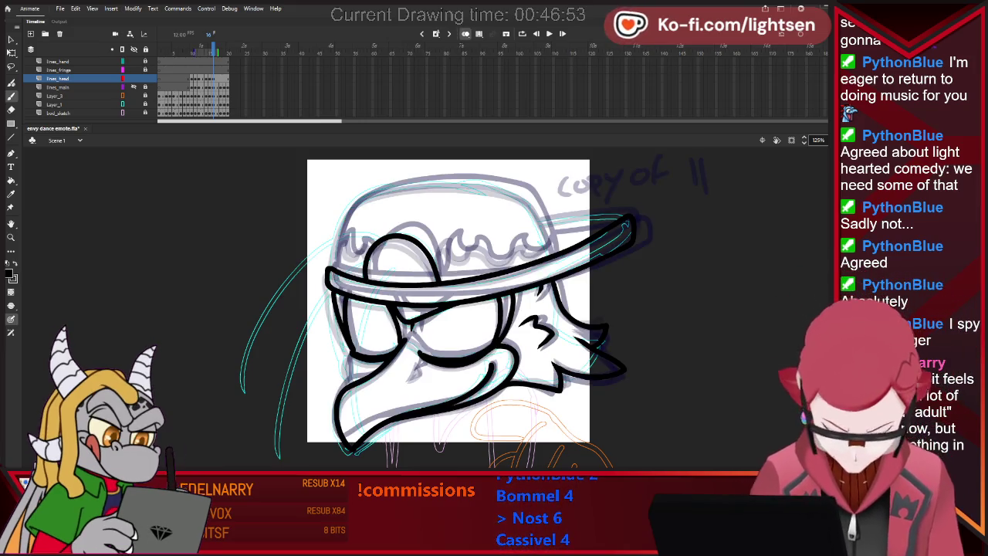
pyautogui.press(',')
pyautogui.press('.')
pyautogui.press(',')
pyautogui.press('.')
# - Touch up the closed-eye head ink with eraser and brush, adding the small beak mark
pyautogui.press('e')
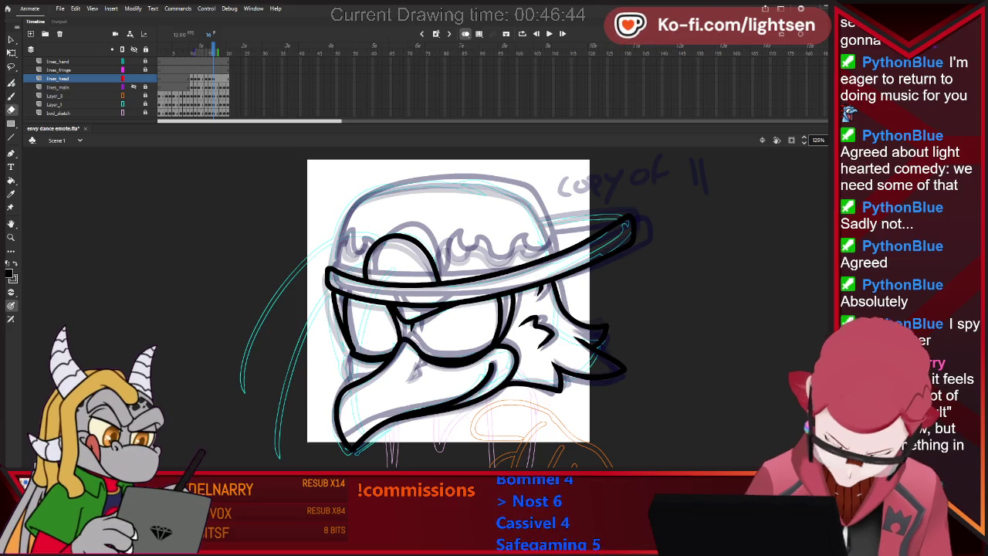
pyautogui.press('b')
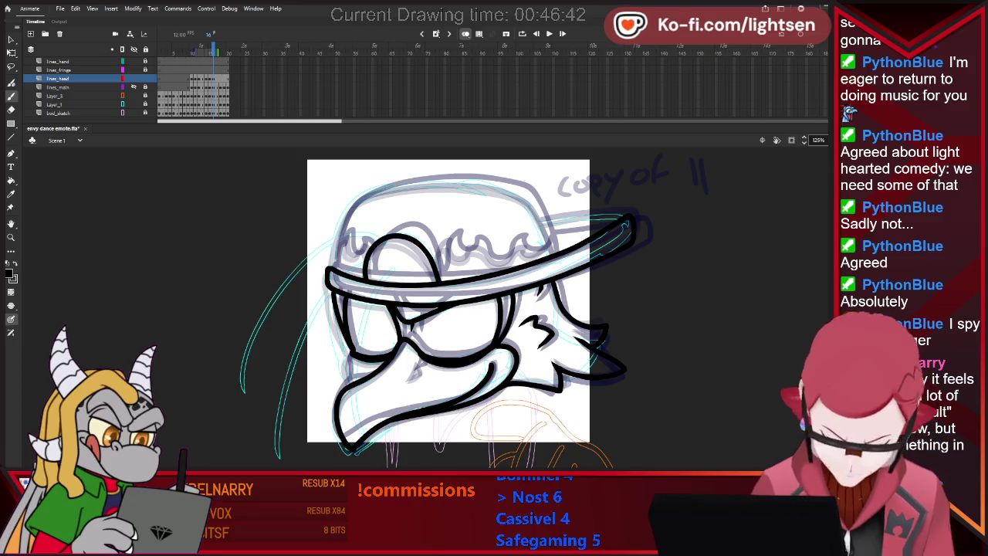
pyautogui.press(',')
pyautogui.press(',')
pyautogui.press('.')
pyautogui.press('.')
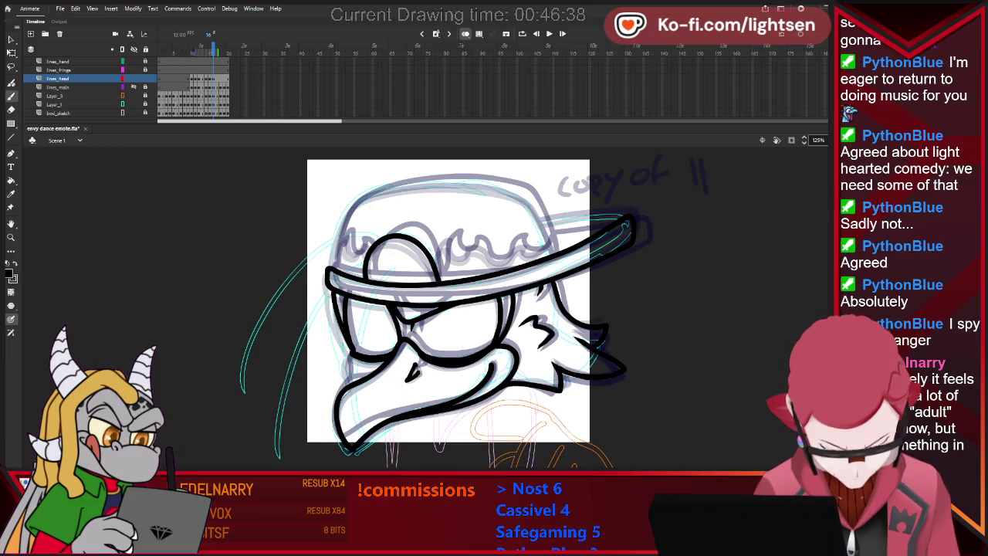
pyautogui.press('e')
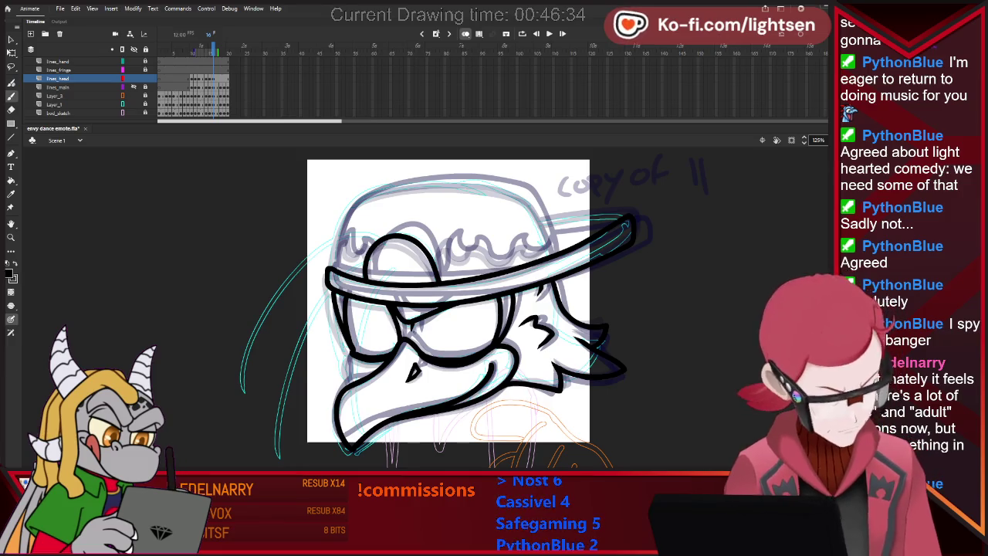
pyautogui.press('b')
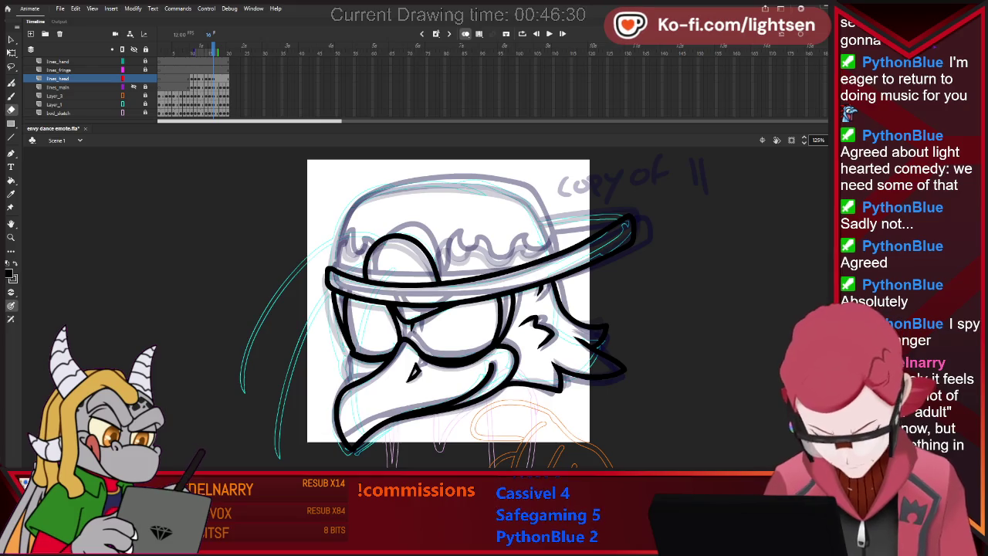
pyautogui.press('e')
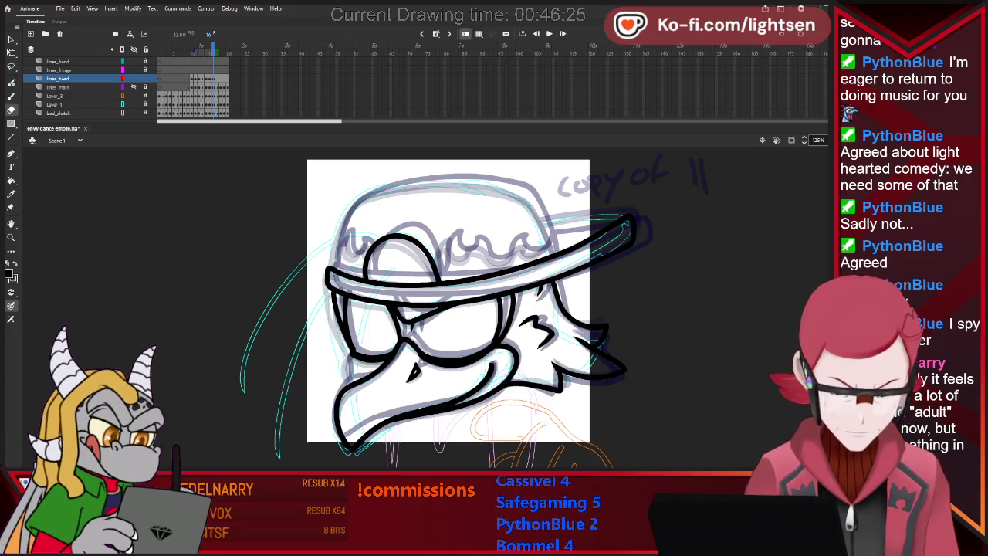
pyautogui.press('v')
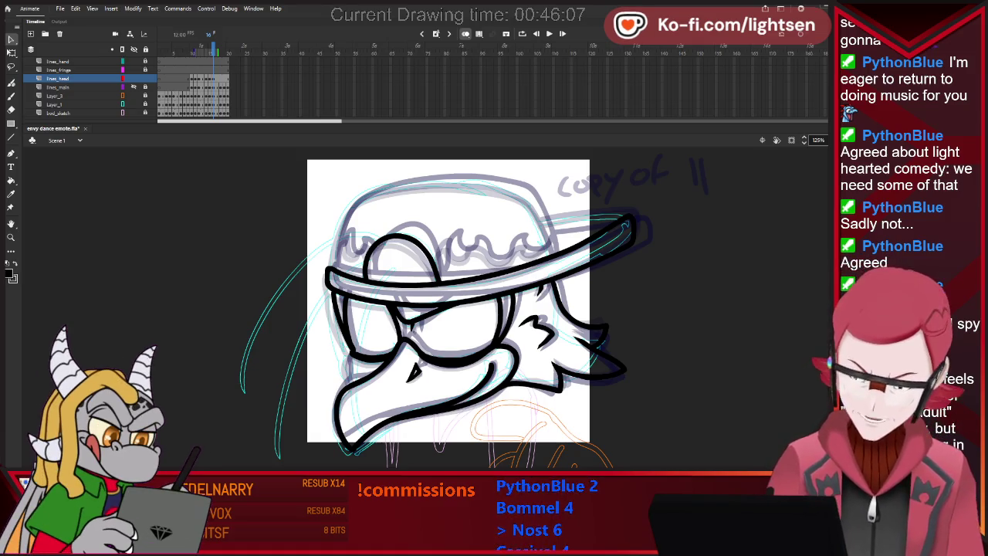
pyautogui.press('.')
pyautogui.press('.')
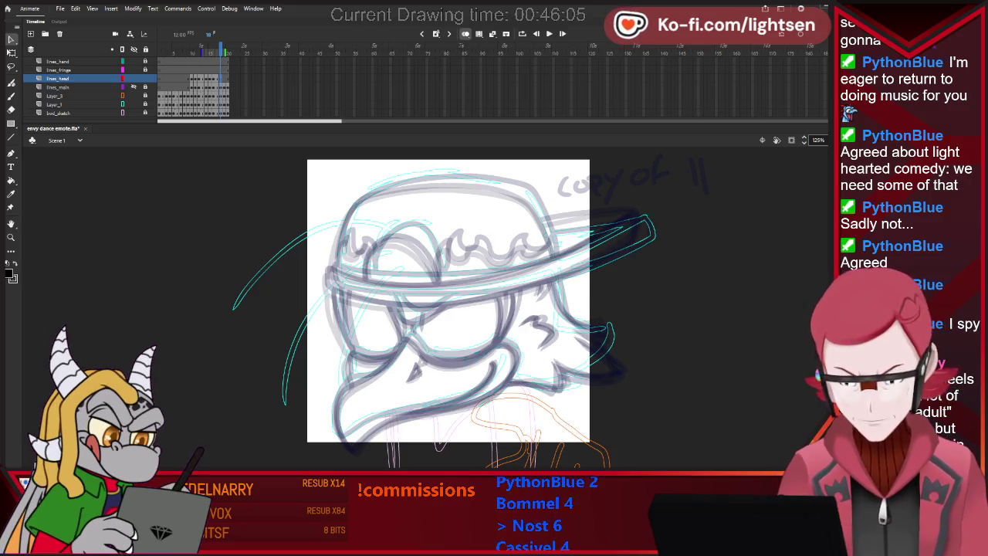
# - Compare frame 18's sketch with frames 11 and 15, then start inking its closed-eye line
pyautogui.press(',')
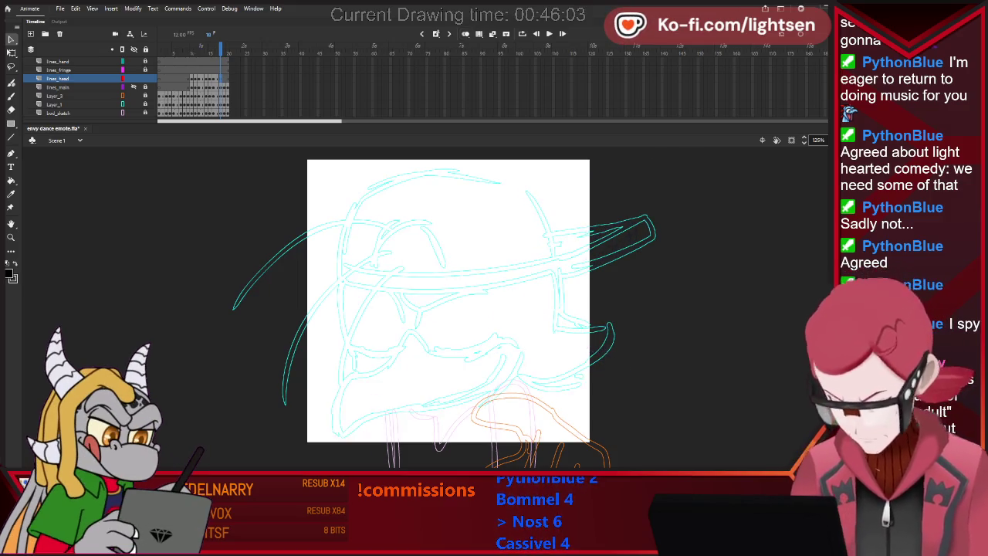
pyautogui.press(',')
pyautogui.press(',')
pyautogui.press(',')
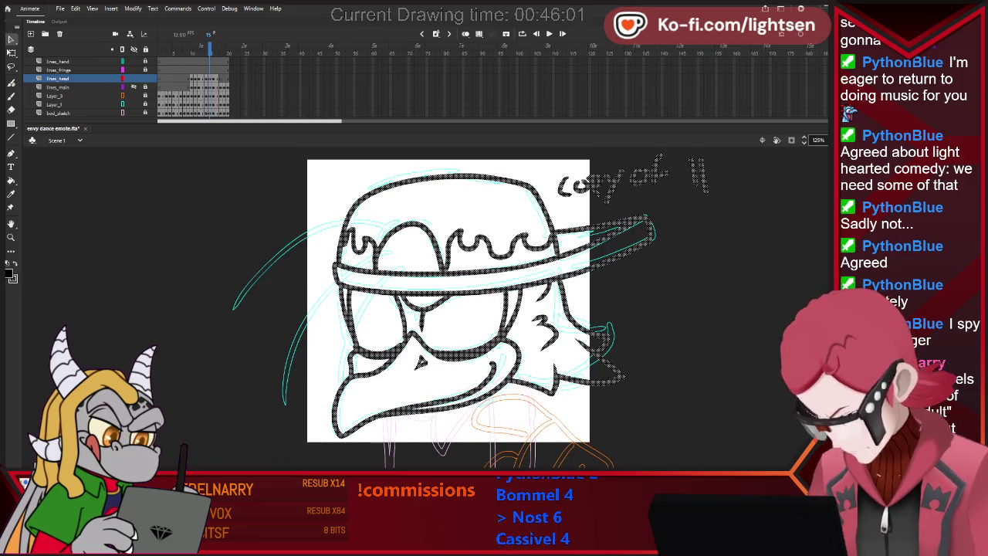
pyautogui.press('.')
pyautogui.press('.')
pyautogui.press('.')
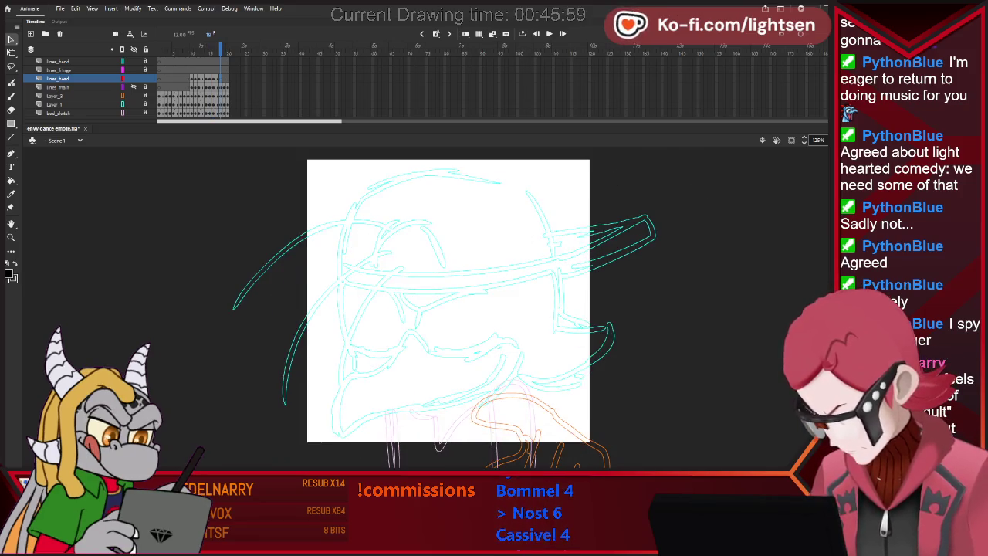
pyautogui.press(',')
pyautogui.press(',')
pyautogui.press(',')
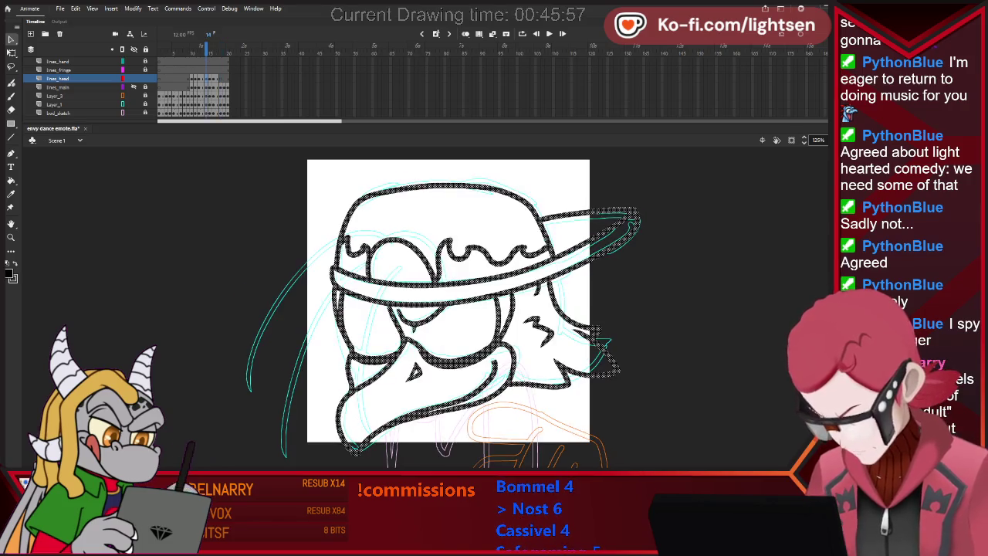
pyautogui.press(',')
pyautogui.press(',')
pyautogui.press(',')
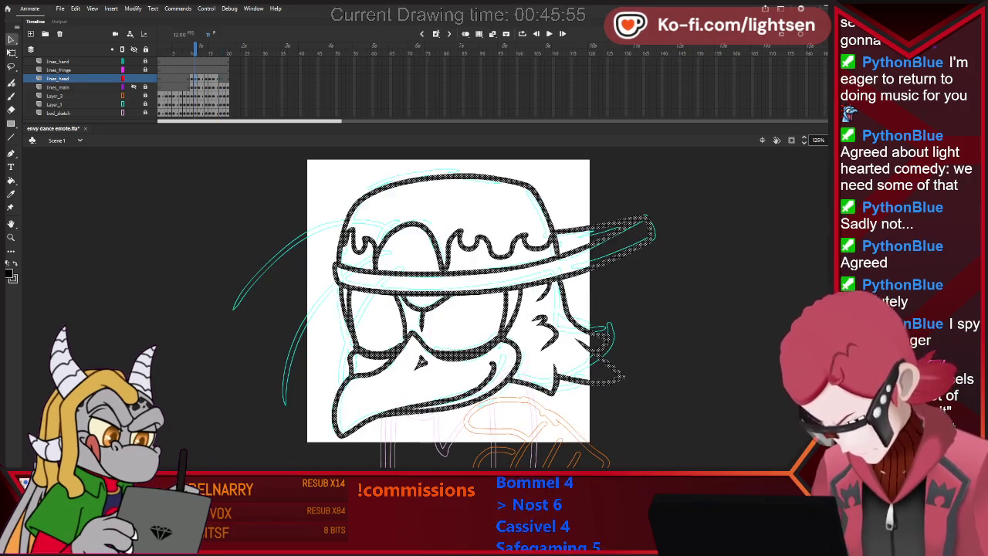
pyautogui.press('.')
pyautogui.press('.')
pyautogui.press('.')
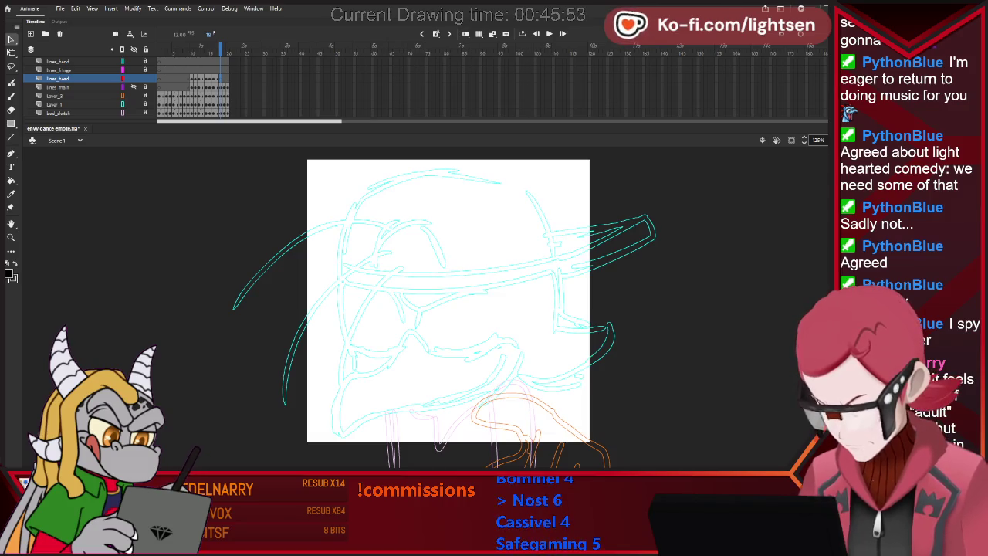
pyautogui.press(',')
pyautogui.press(',')
pyautogui.press(',')
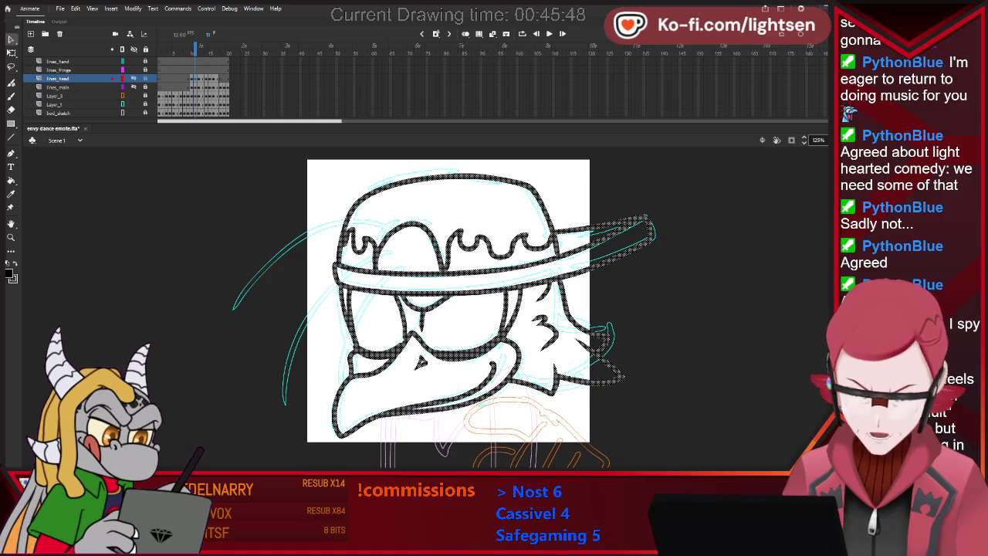
pyautogui.press('.')
pyautogui.press('.')
pyautogui.press('.')
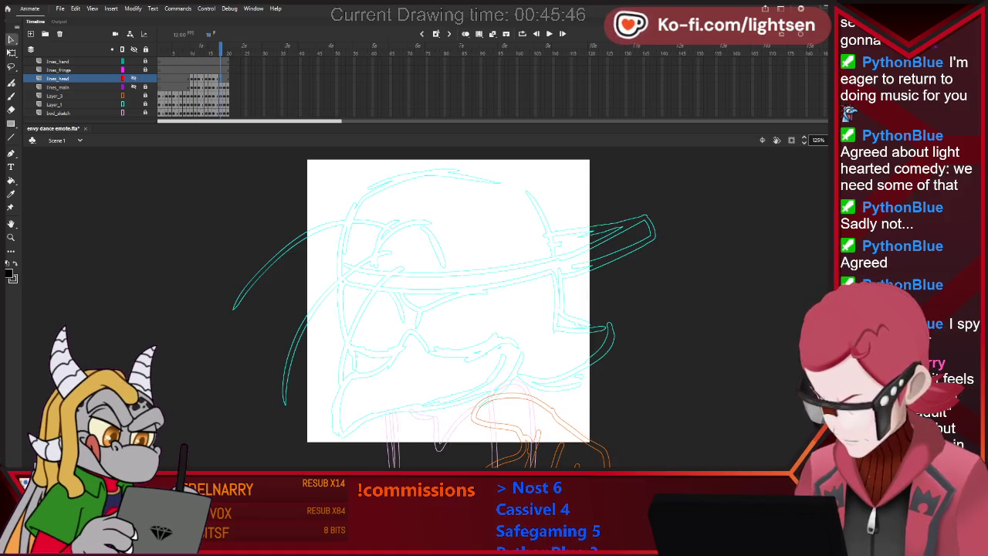
pyautogui.press(',')
pyautogui.press(',')
pyautogui.press(',')
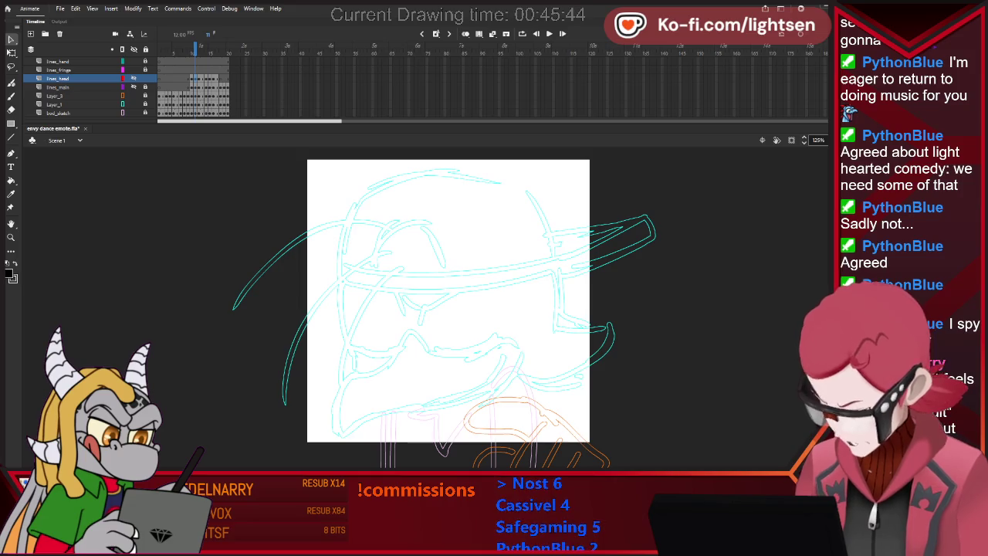
pyautogui.press('.')
pyautogui.press('.')
pyautogui.press('.')
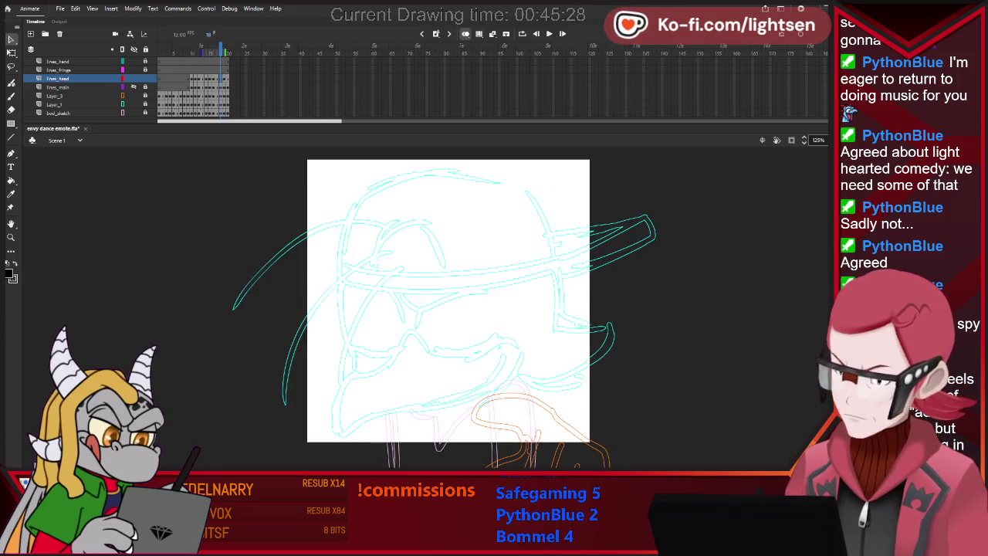
pyautogui.press('.')
pyautogui.press('b')
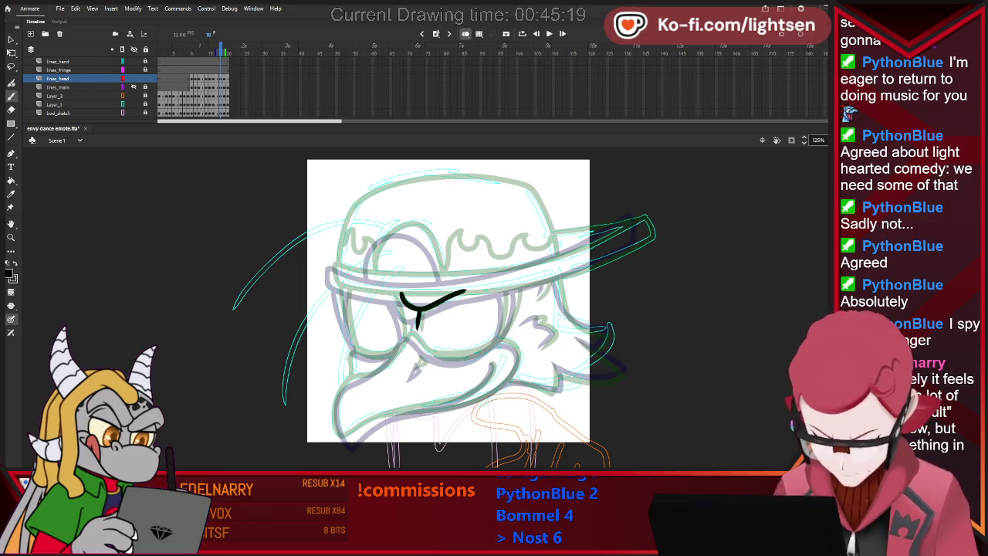
# - Ink the squinting eye mark, the curve below it and the beak's lower jaw line in bold black
pyautogui.moveTo(399, 345); pyautogui.dragTo(423, 347)
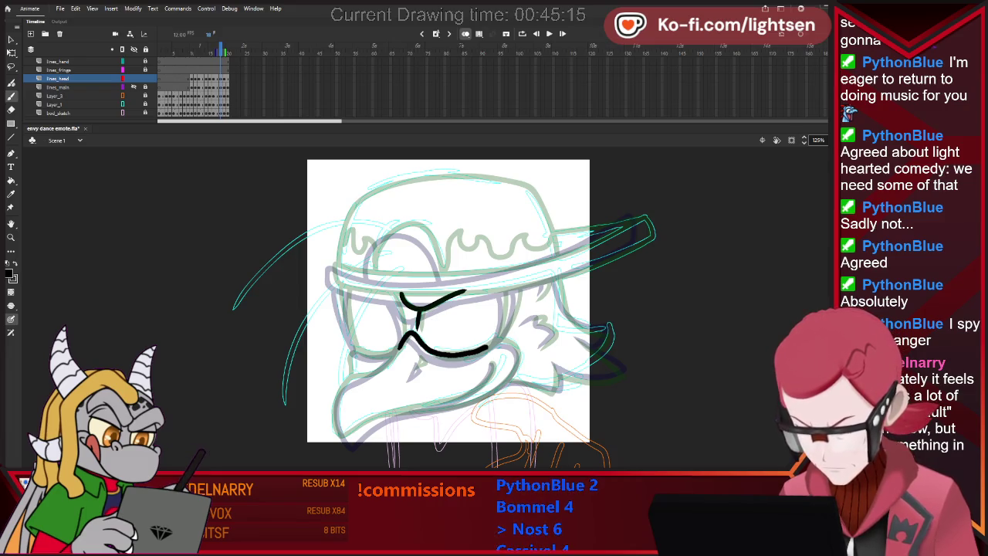
pyautogui.moveTo(511, 341)
pyautogui.mouseDown()
pyautogui.moveTo(517, 375)
pyautogui.moveTo(502, 388)
pyautogui.moveTo(337, 438)
pyautogui.mouseUp()
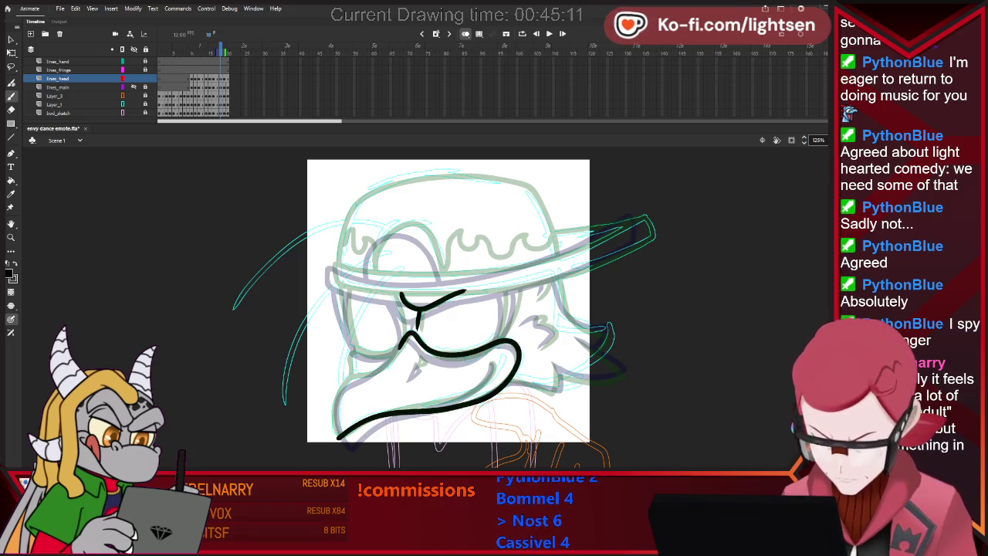
pyautogui.moveTo(386, 413); pyautogui.dragTo(487, 381)
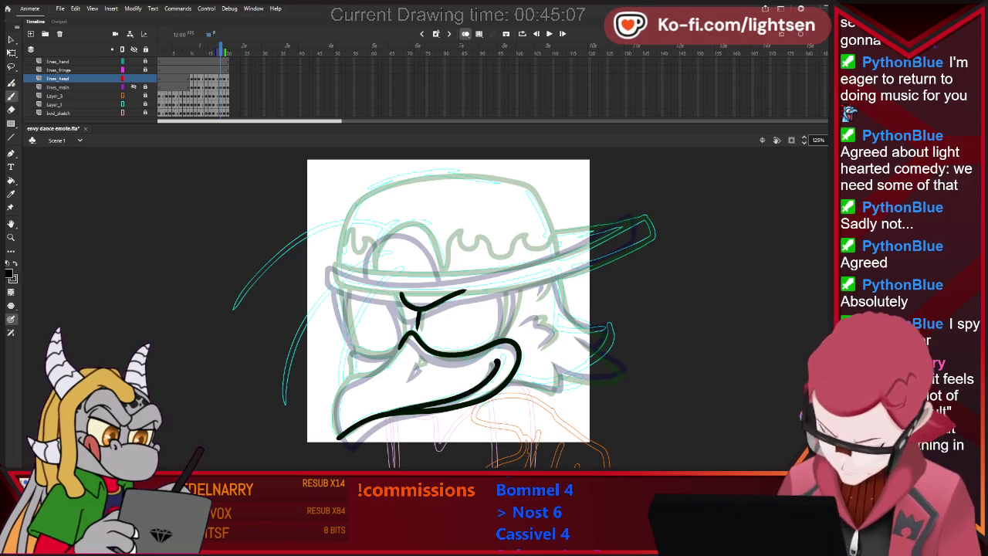
pyautogui.moveTo(403, 343); pyautogui.dragTo(392, 359)
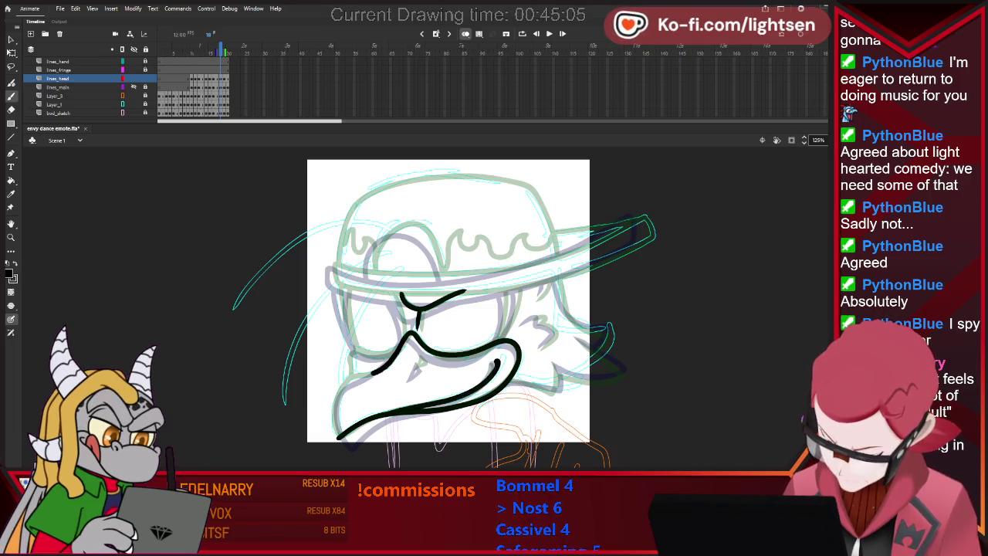
pyautogui.press('e')
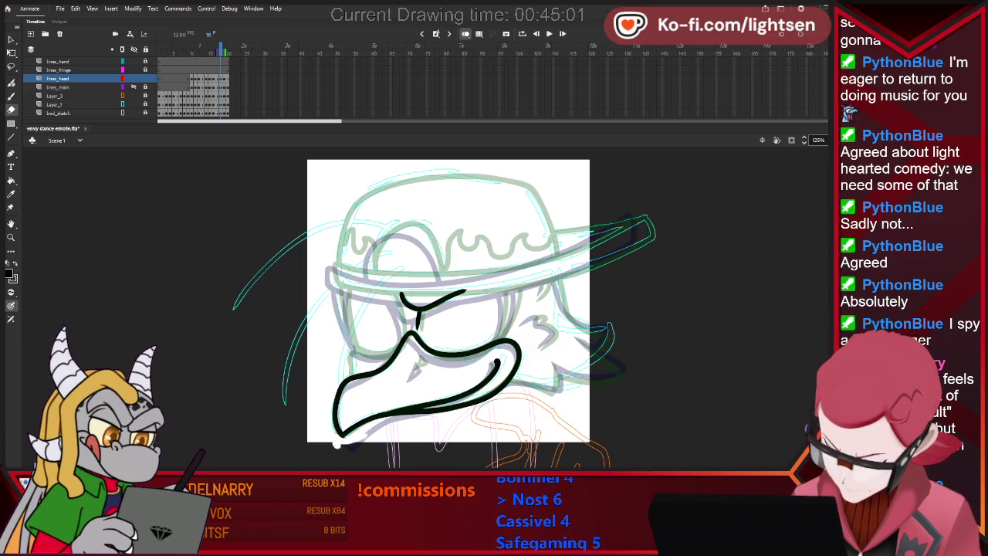
pyautogui.press('b')
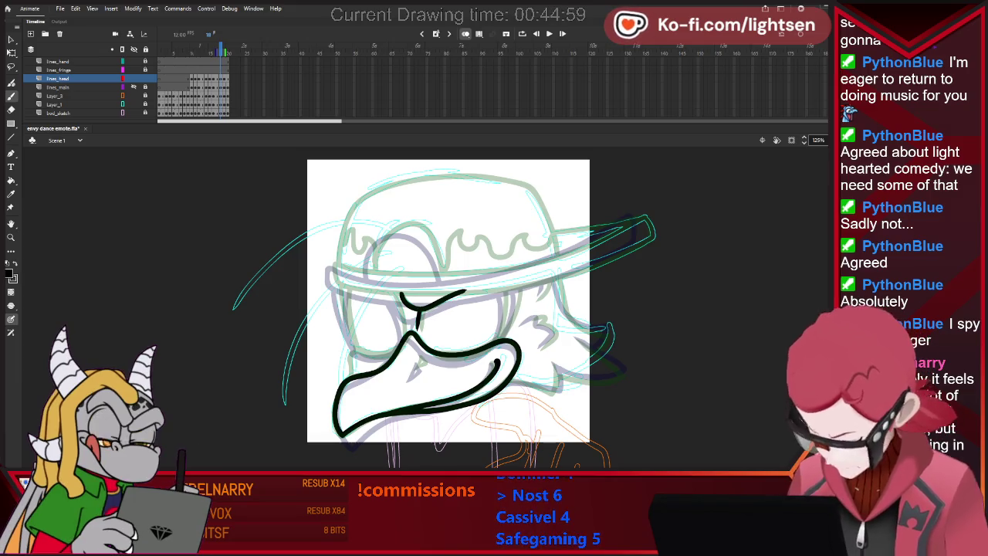
# - Add the small triangle mark inside the beak and refine the beak's upper line
pyautogui.moveTo(418, 360); pyautogui.dragTo(422, 372)
pyautogui.press('e')
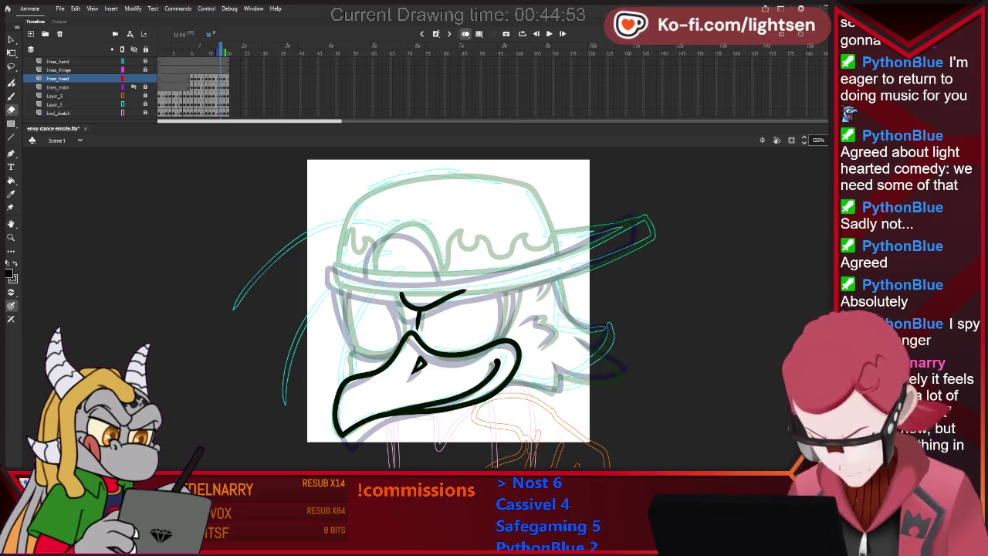
pyautogui.press('b')
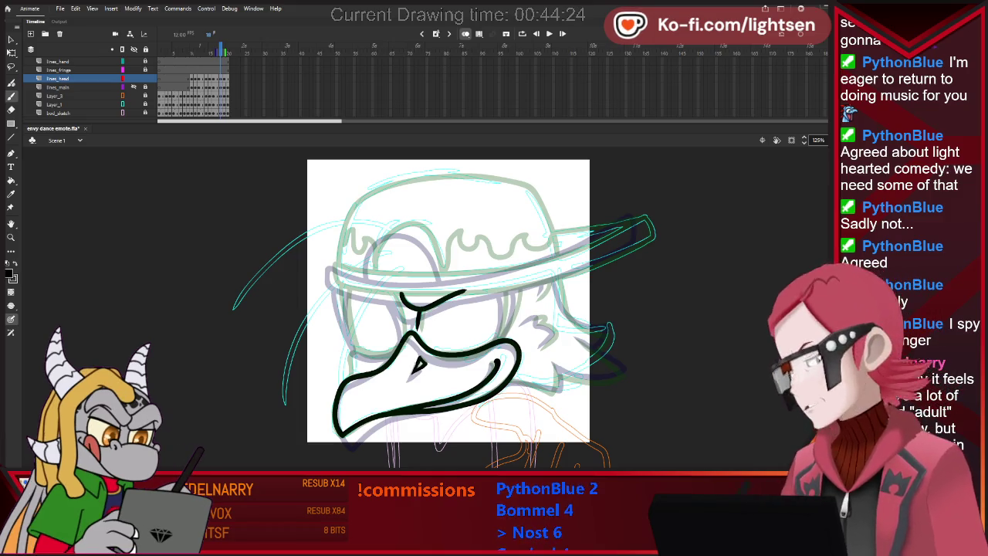
pyautogui.press('e')
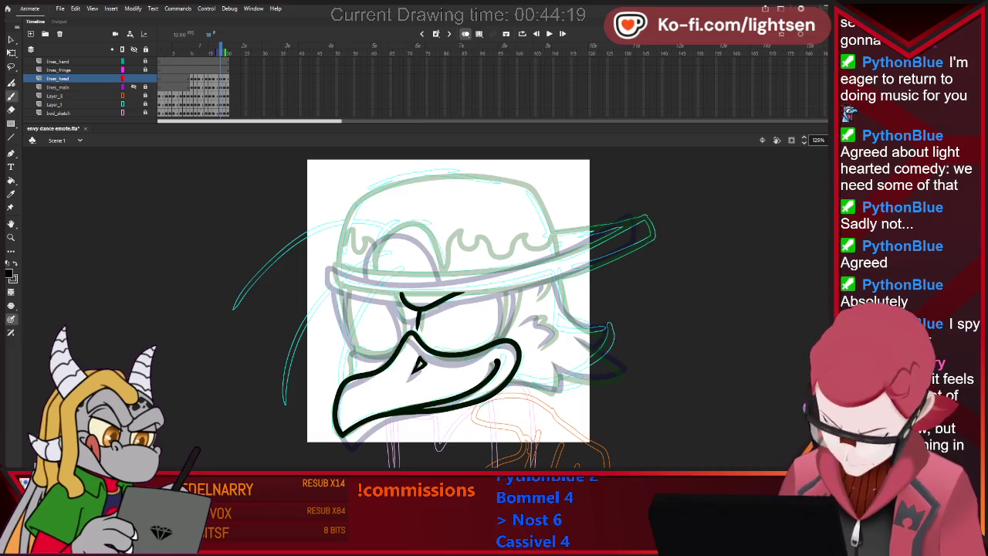
pyautogui.moveTo(355, 352); pyautogui.dragTo(381, 349)
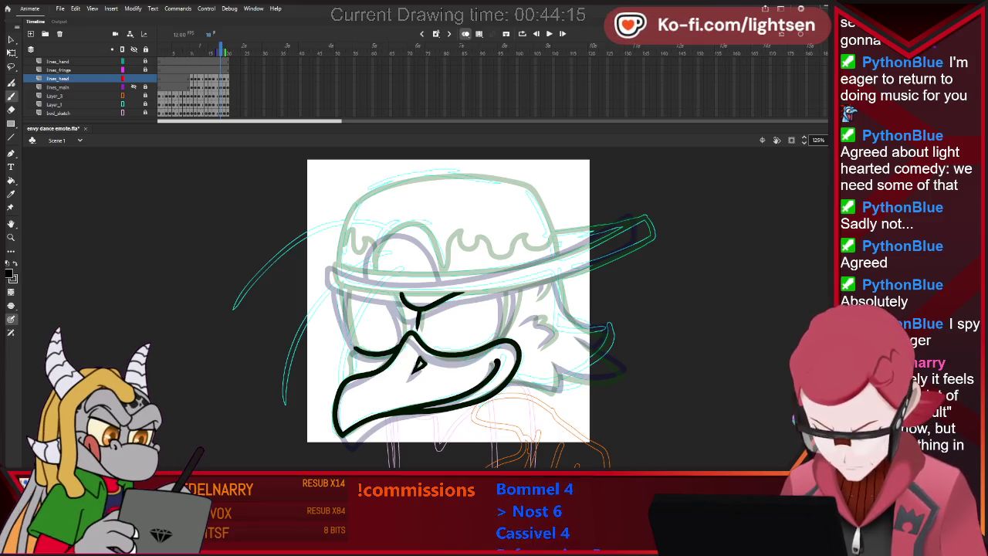
pyautogui.hotkey('ctrl', 'z')
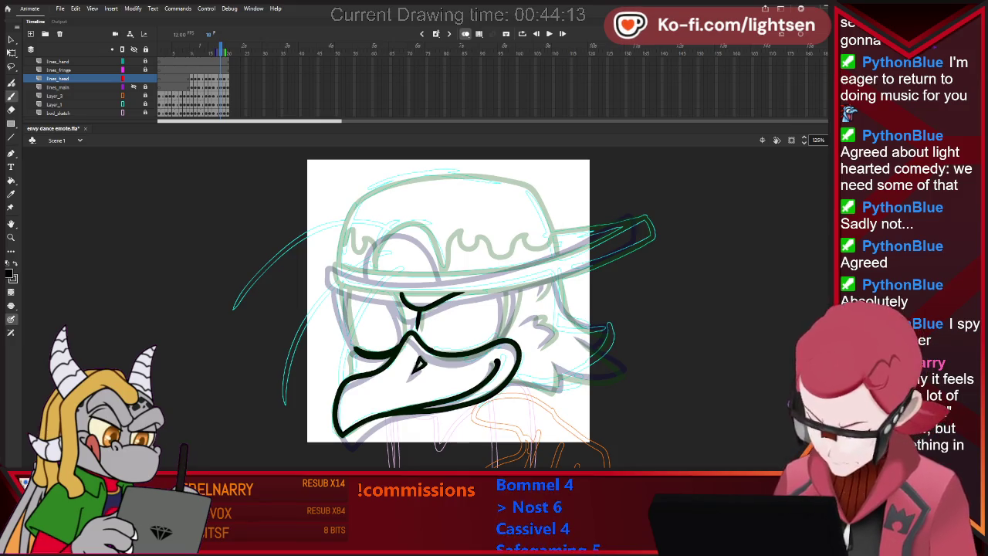
pyautogui.hotkey('ctrl', 'z')
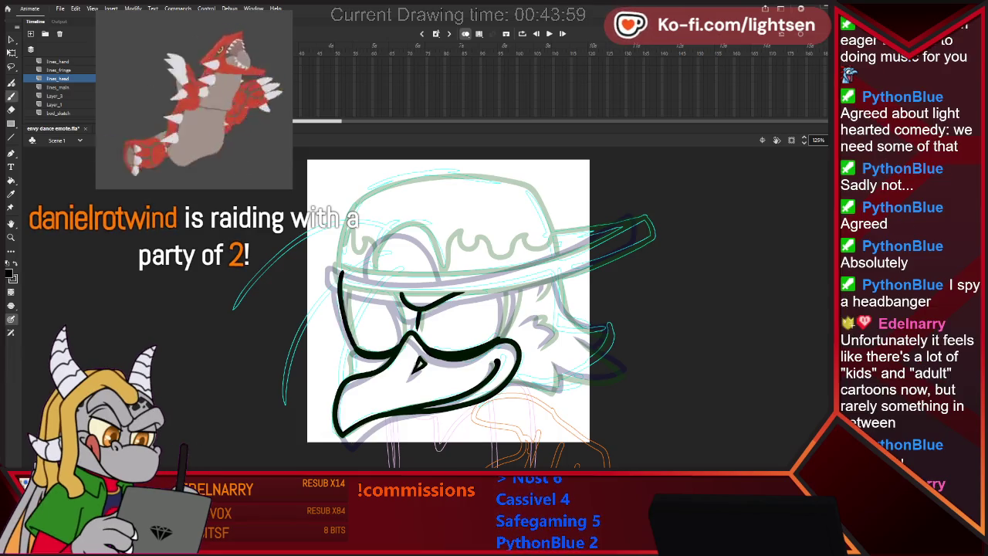
# - Play the animation and flip through frames 15–18 to compare the inked head, ending on frame 18
pyautogui.press('Return')
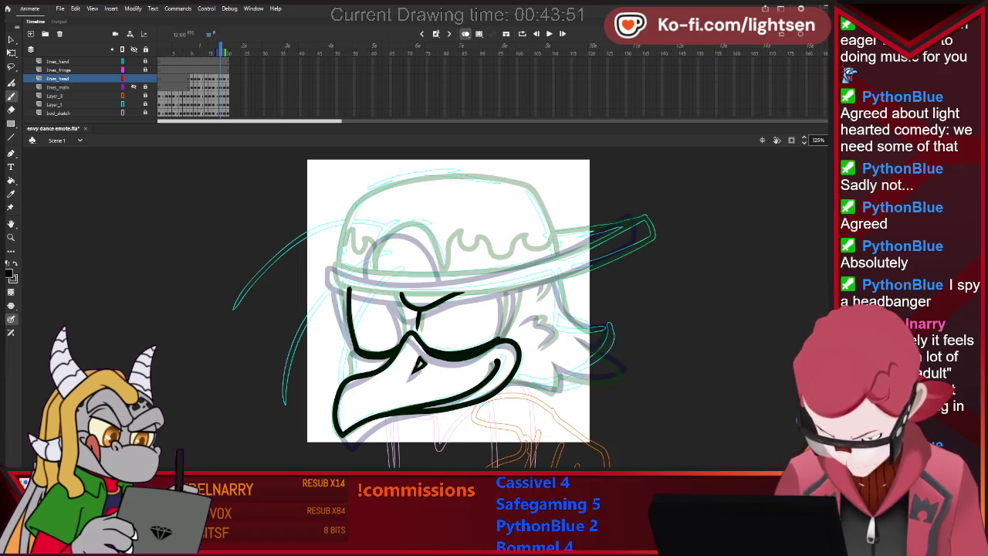
pyautogui.press('Return')
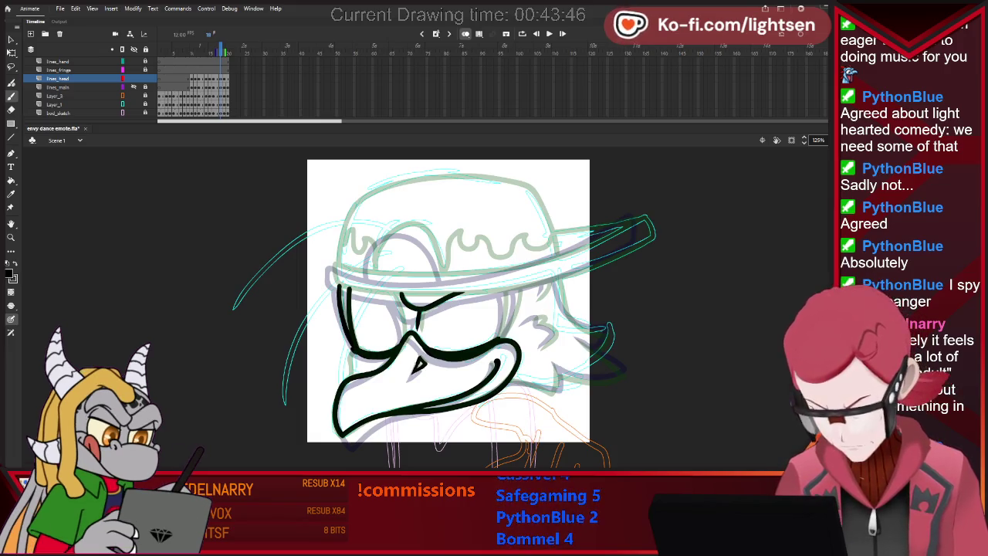
pyautogui.press(',')
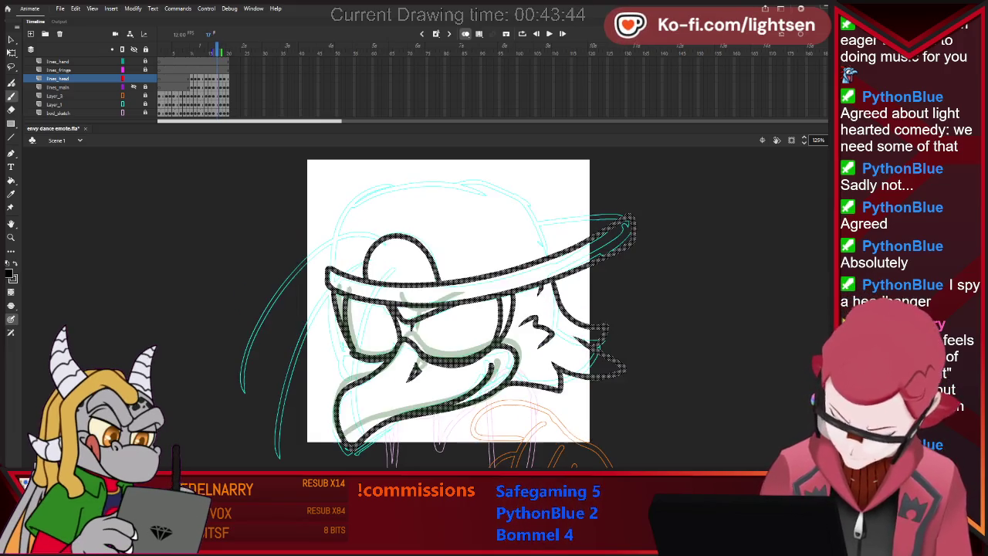
pyautogui.press('Return')
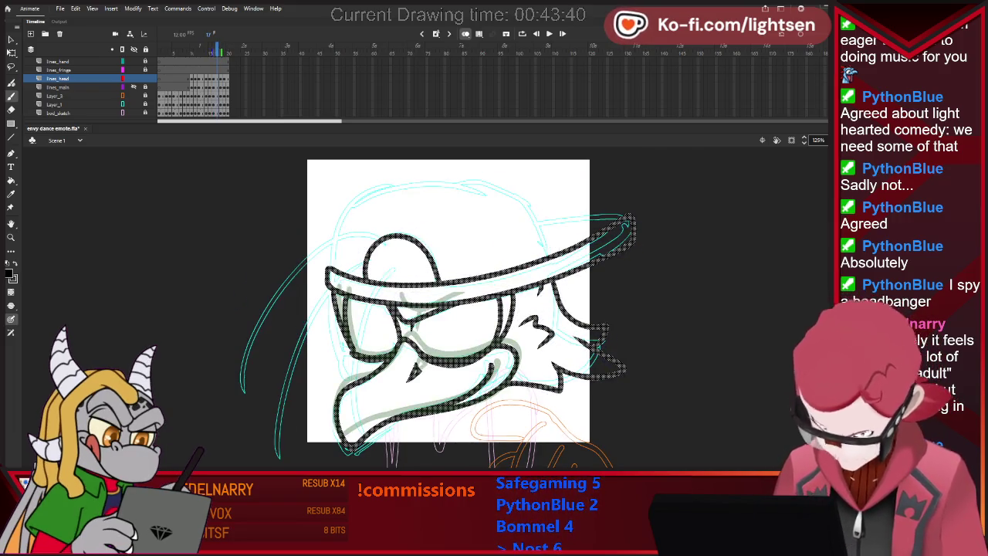
pyautogui.press(',')
pyautogui.press('.')
pyautogui.press(',')
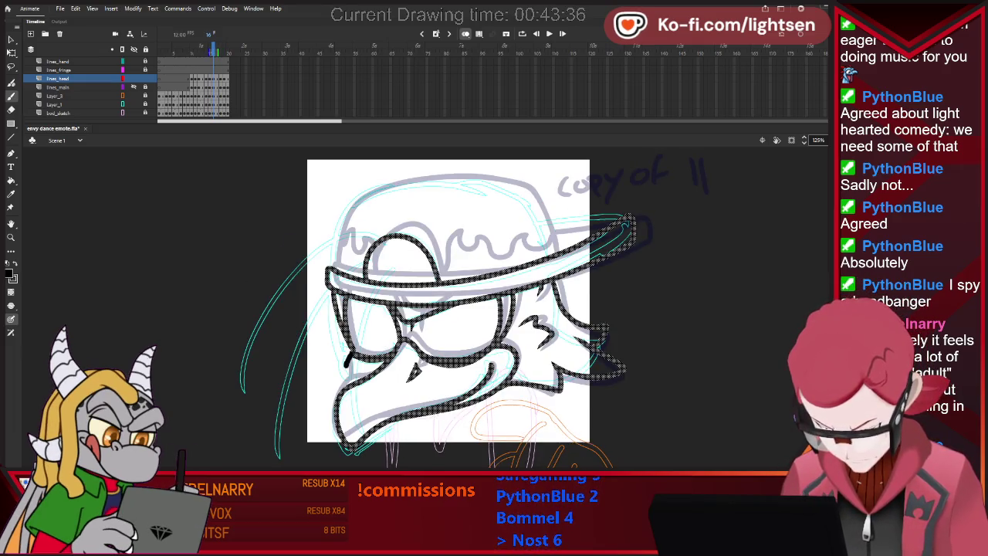
pyautogui.press(',')
pyautogui.press('.')
pyautogui.press(',')
pyautogui.press('.')
pyautogui.press('.')
pyautogui.press('.')
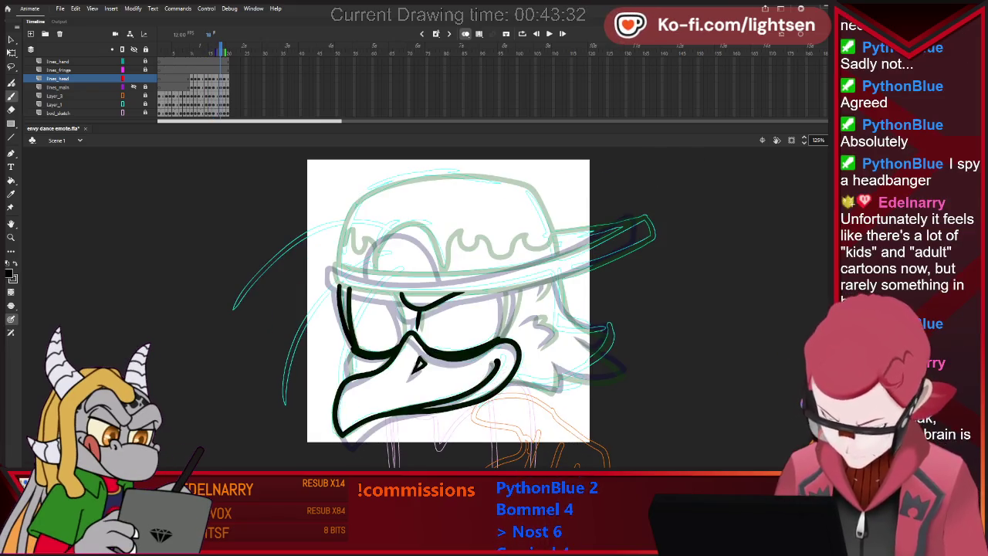
# - Compare neighbouring frames, then ink the lower edge of the cap brim
pyautogui.press(',')
pyautogui.press(',')
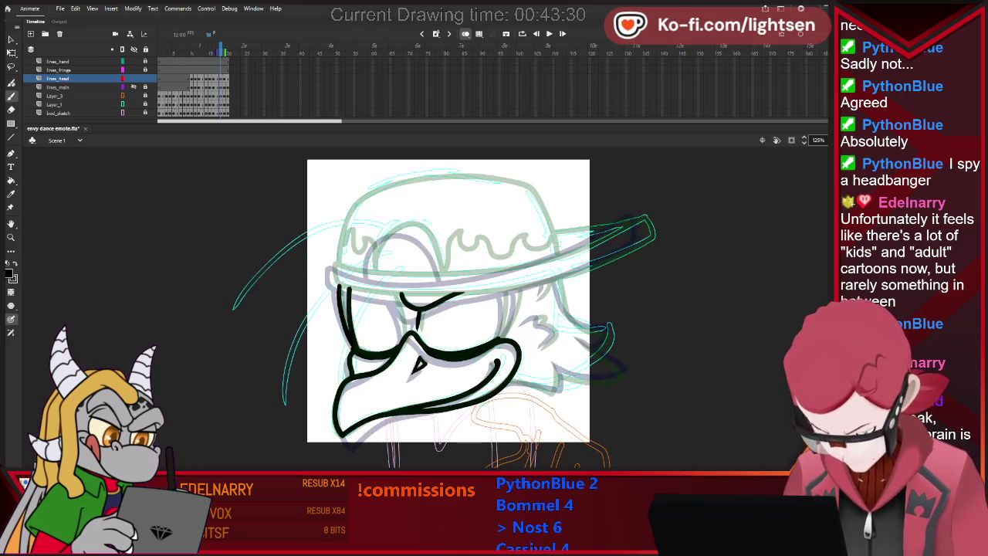
pyautogui.press(',')
pyautogui.press('.')
pyautogui.press('.')
pyautogui.press('.')
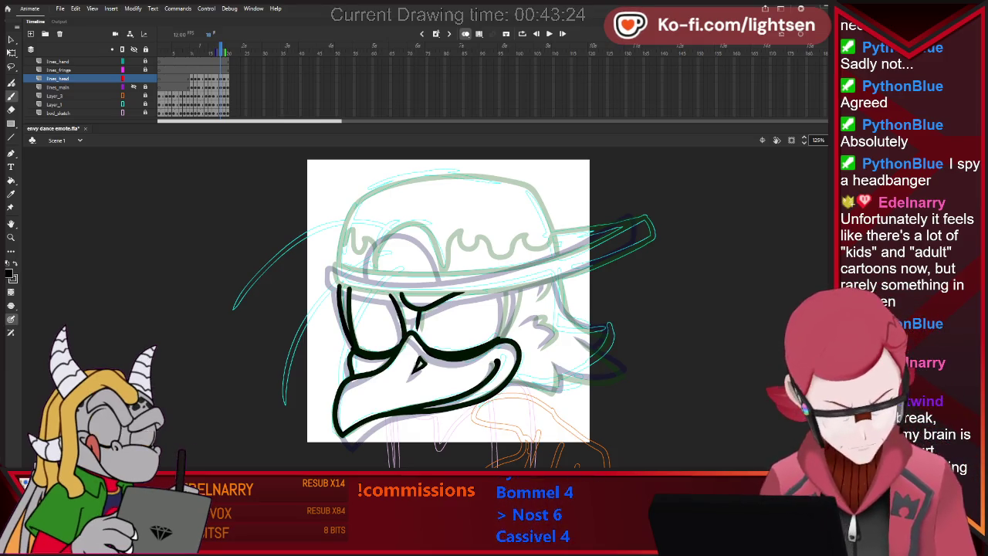
pyautogui.moveTo(464, 294); pyautogui.dragTo(648, 244)
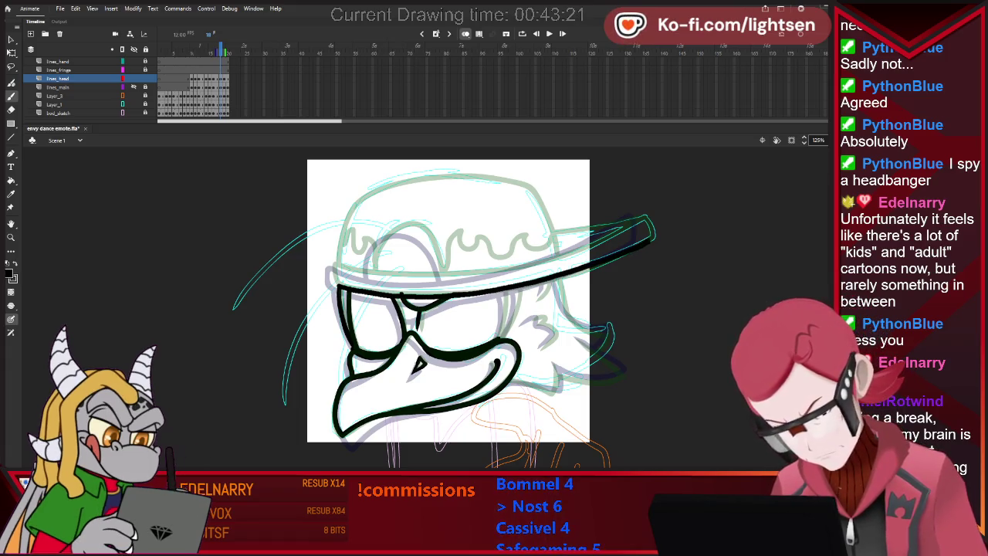
pyautogui.press('e')
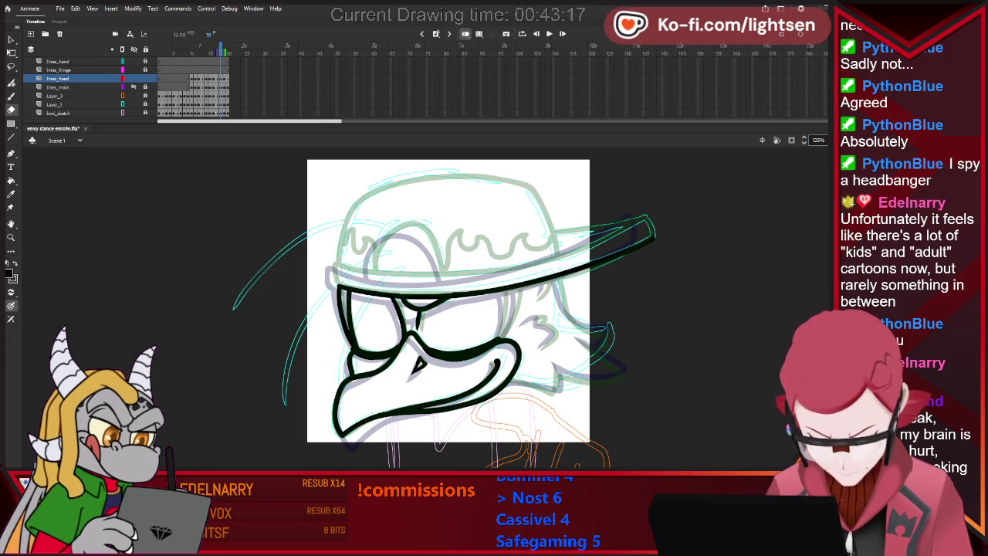
pyautogui.press('b')
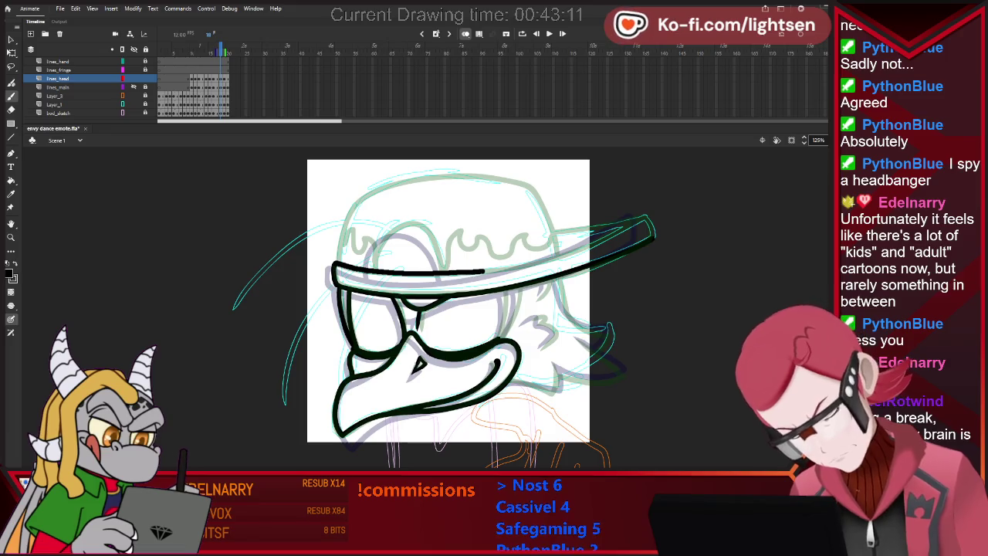
# - Ink the brim's top edge, its tip, its left end and the cap's top outline
pyautogui.moveTo(333, 268); pyautogui.dragTo(532, 262)
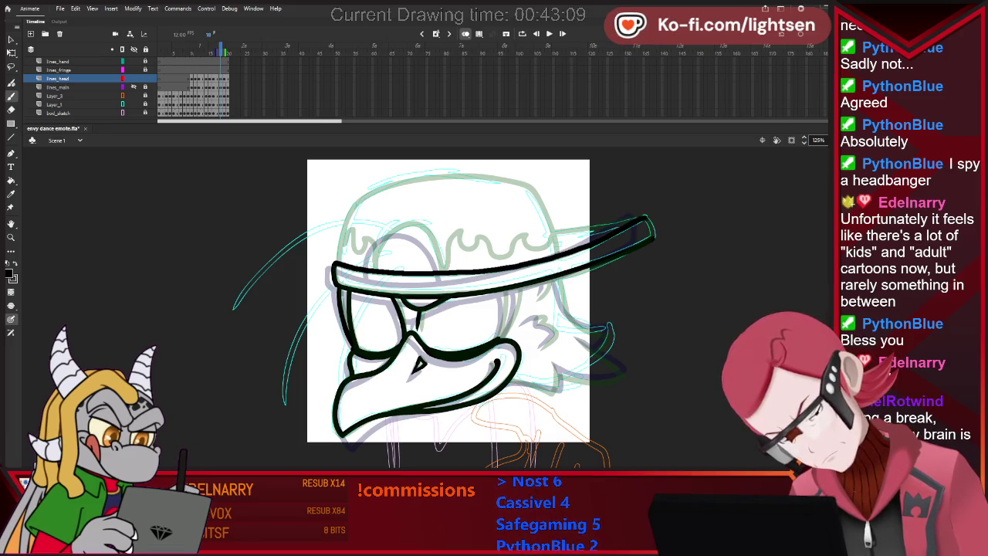
pyautogui.hotkey('ctrl', 'z')
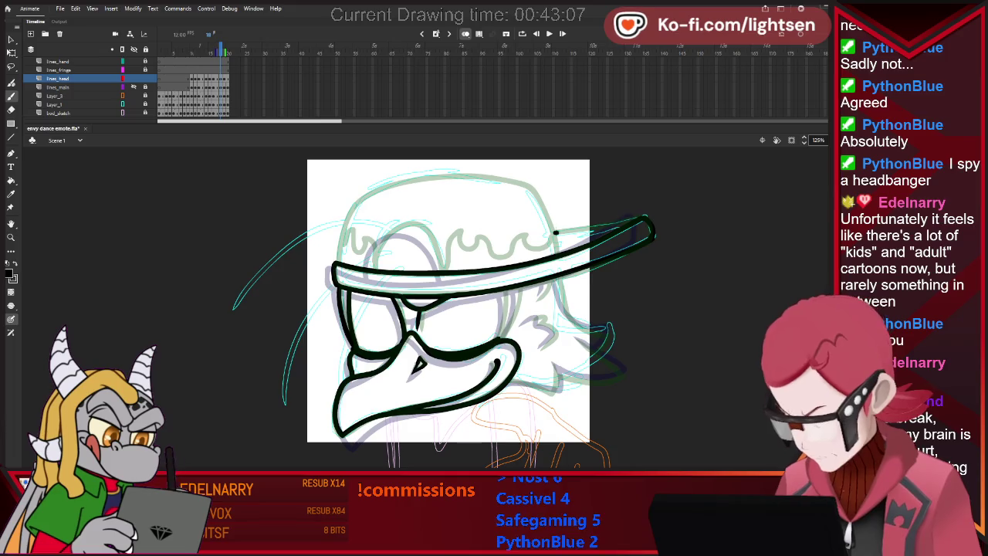
pyautogui.moveTo(555, 232); pyautogui.dragTo(646, 222)
pyautogui.moveTo(341, 245); pyautogui.dragTo(337, 266)
pyautogui.moveTo(390, 184); pyautogui.dragTo(510, 183)
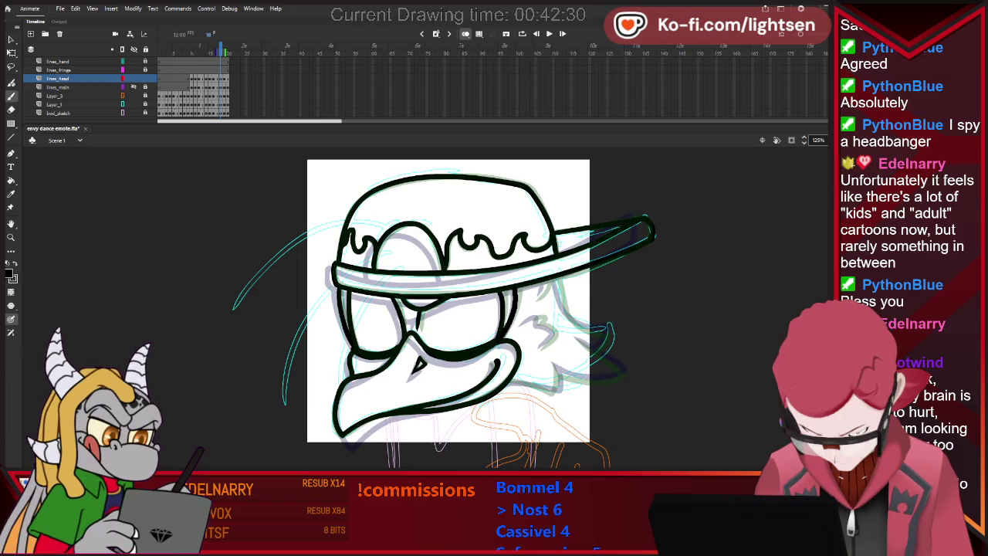
# - Ink the mark beside the right eye, the right cheek and the right lower jaw line
pyautogui.moveTo(525, 320)
pyautogui.mouseDown()
pyautogui.moveTo(534, 316)
pyautogui.moveTo(538, 344)
pyautogui.mouseUp()
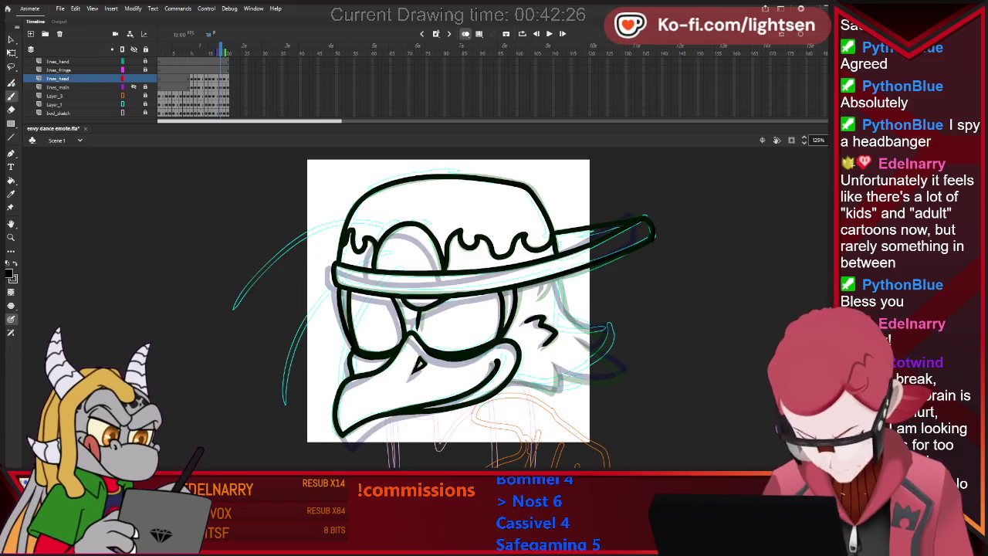
pyautogui.moveTo(554, 283)
pyautogui.mouseDown()
pyautogui.moveTo(567, 311)
pyautogui.moveTo(609, 332)
pyautogui.moveTo(626, 369)
pyautogui.mouseUp()
pyautogui.moveTo(560, 372); pyautogui.dragTo(625, 379)
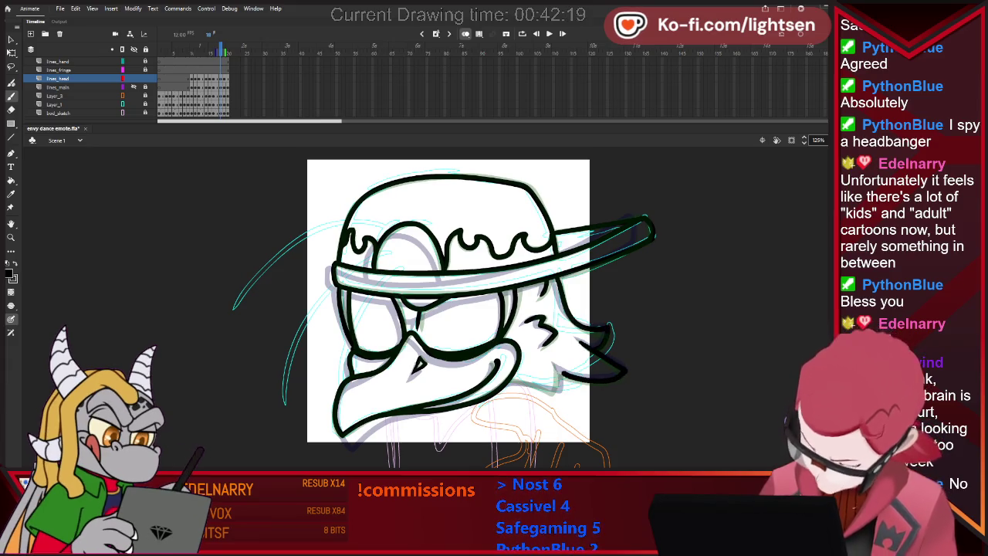
pyautogui.moveTo(555, 384); pyautogui.dragTo(558, 394)
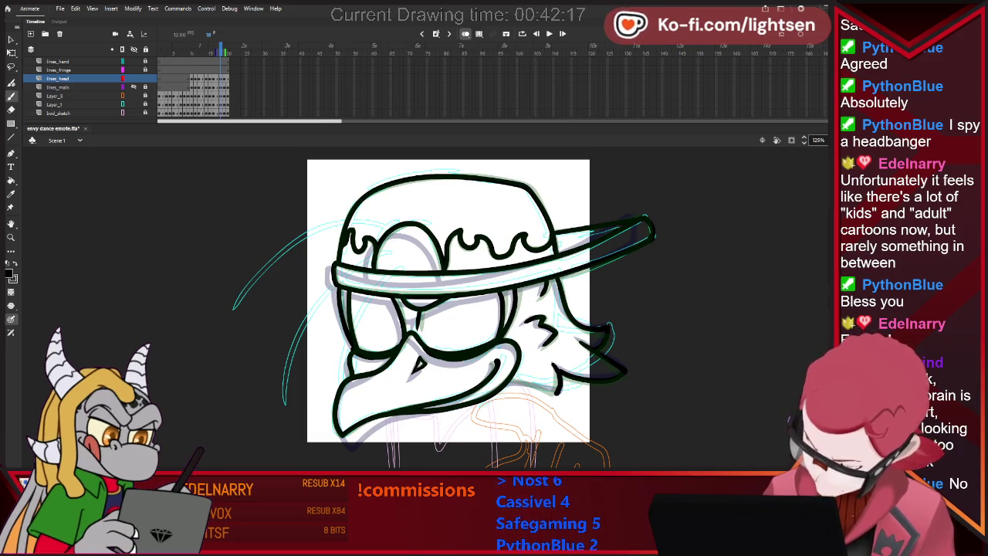
pyautogui.hotkey('ctrl', 'z')
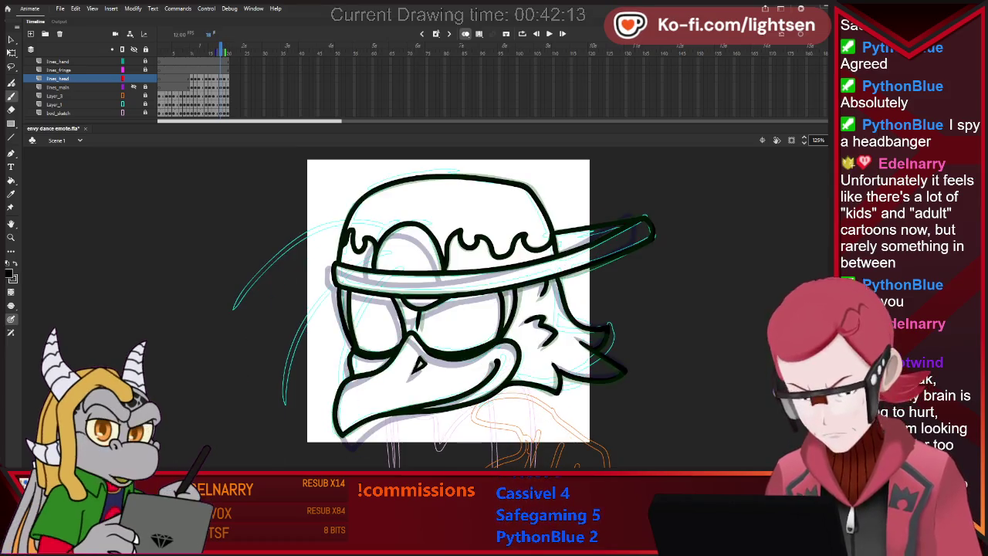
pyautogui.press('e')
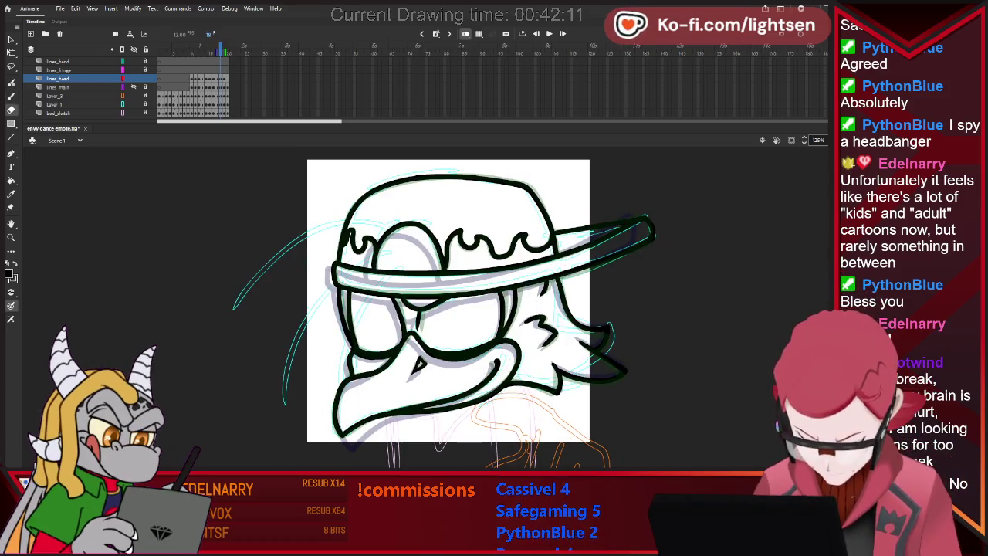
pyautogui.press('b')
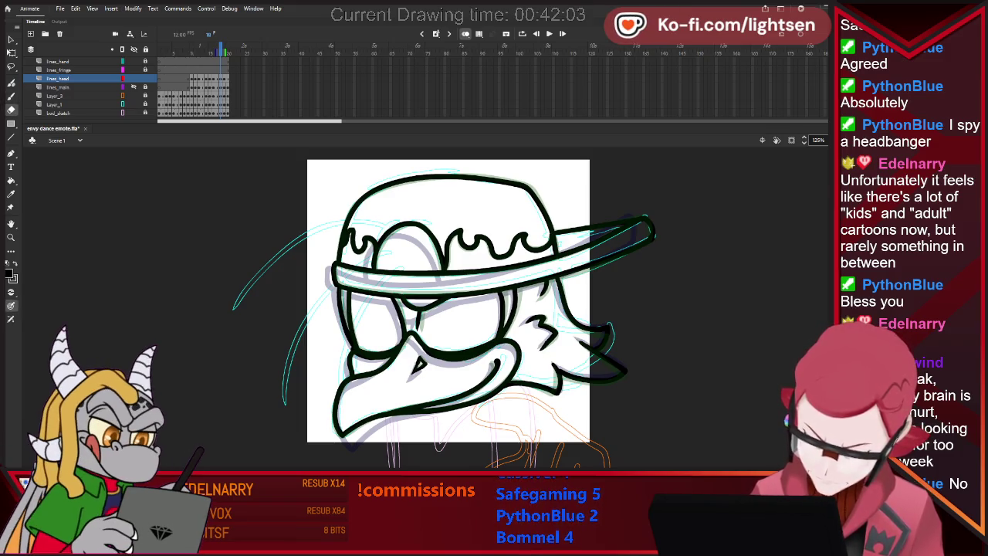
pyautogui.press('b')
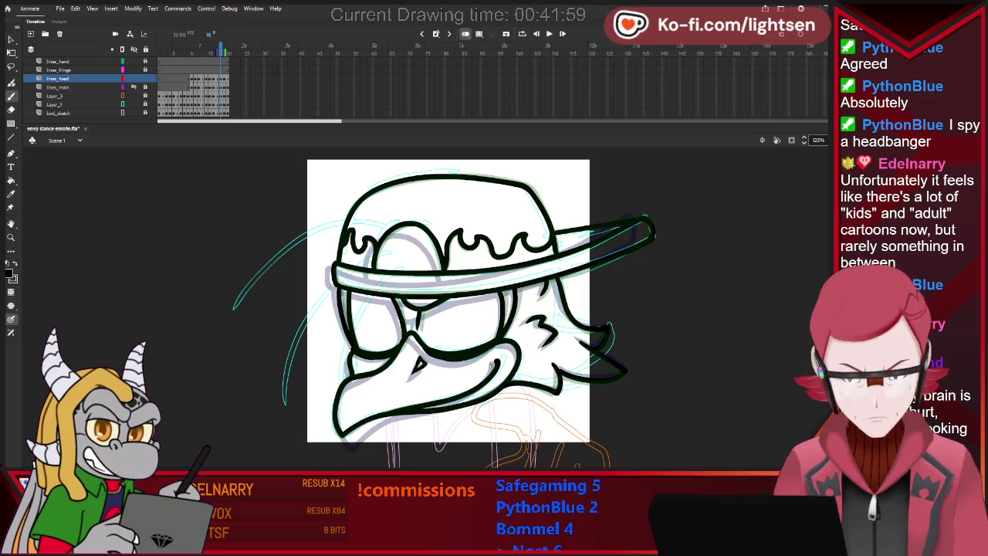
# - Delete the head drawing from frame 19 and turn Onion Skin off
pyautogui.press('F6')
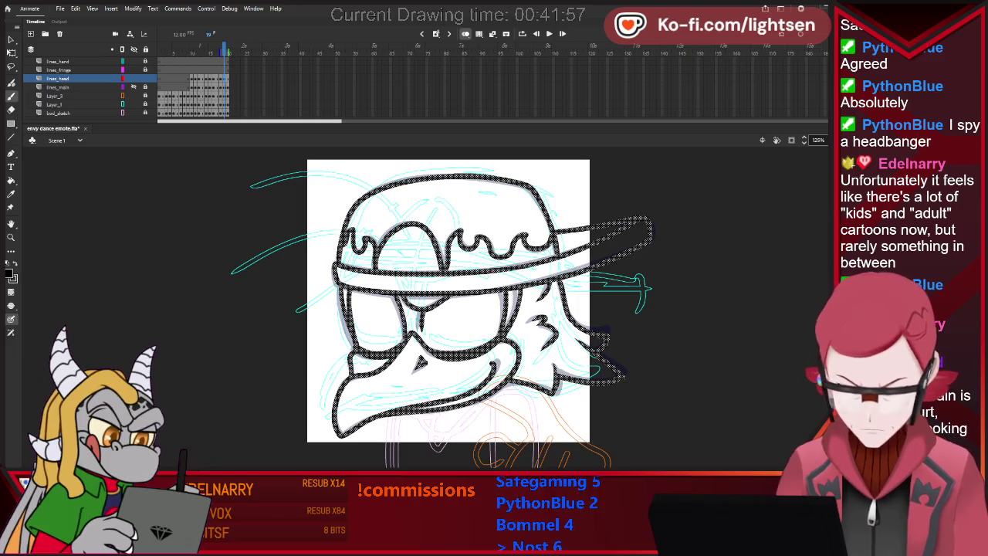
pyautogui.press('Delete')
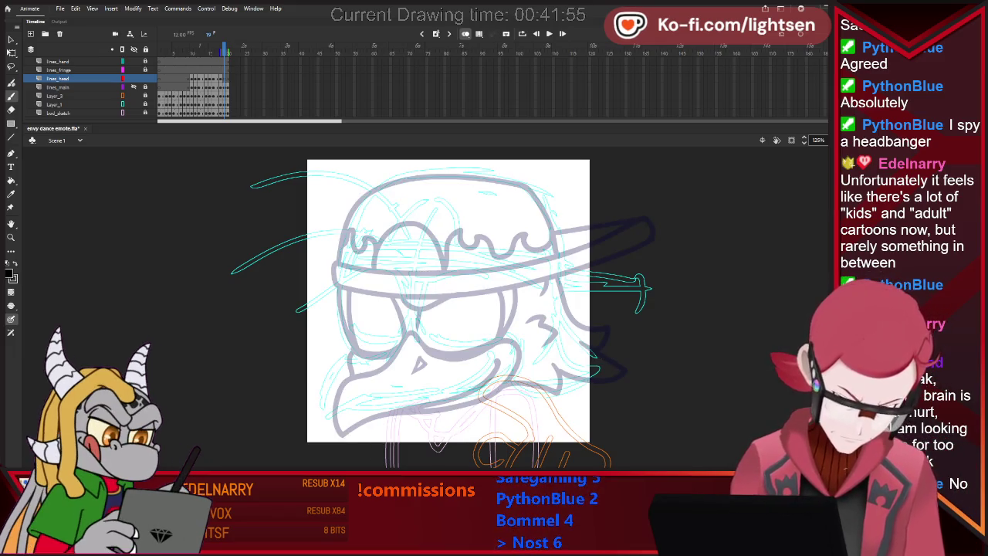
pyautogui.hotkey('alt', 'shift', 'o')
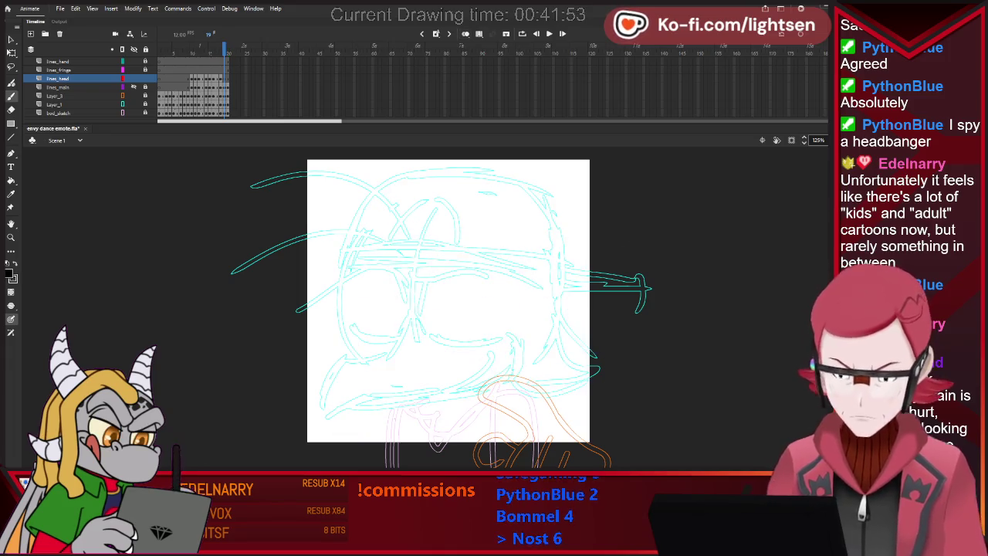
# - Replay the animation and flip between frames 18 and 19 to compare the new head
pyautogui.press('Return')
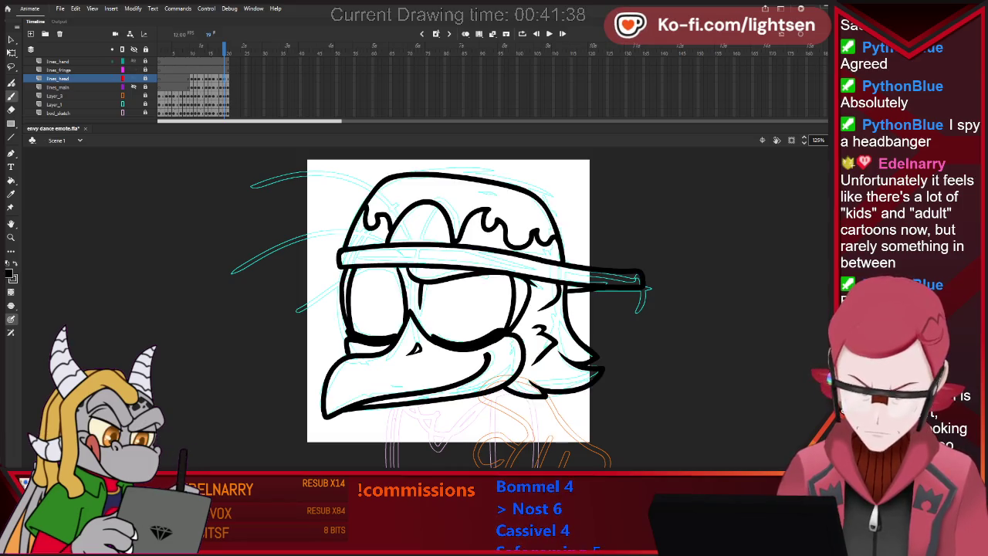
pyautogui.press(',')
pyautogui.press('.')
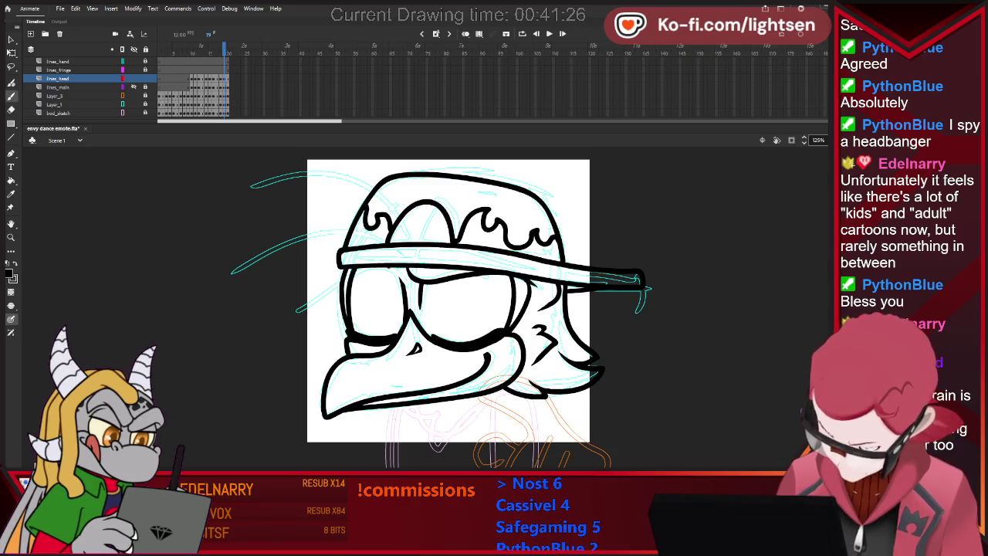
pyautogui.press('e')
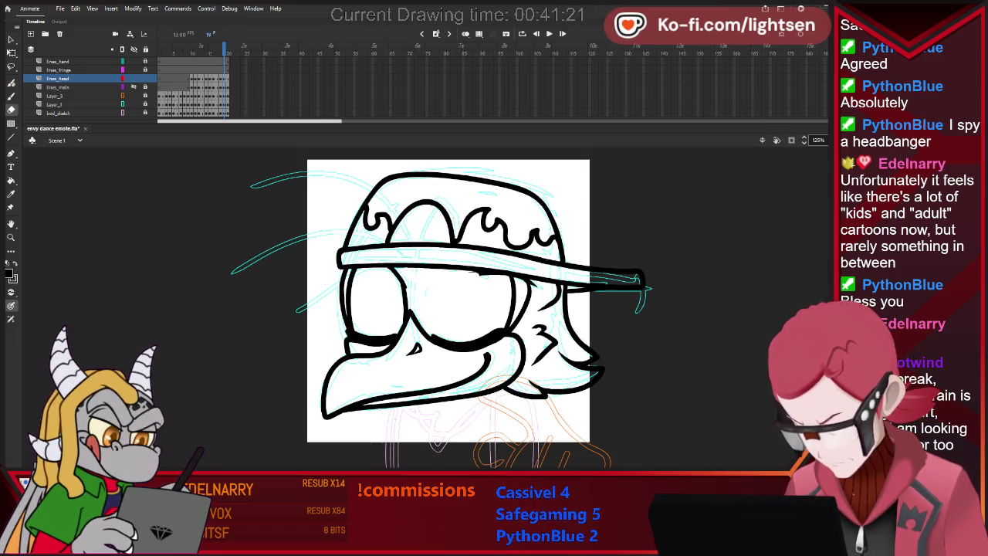
# - Erase the fur tuft at the lower right of the frame-19 head, then turn Onion Skin back on
pyautogui.press('b')
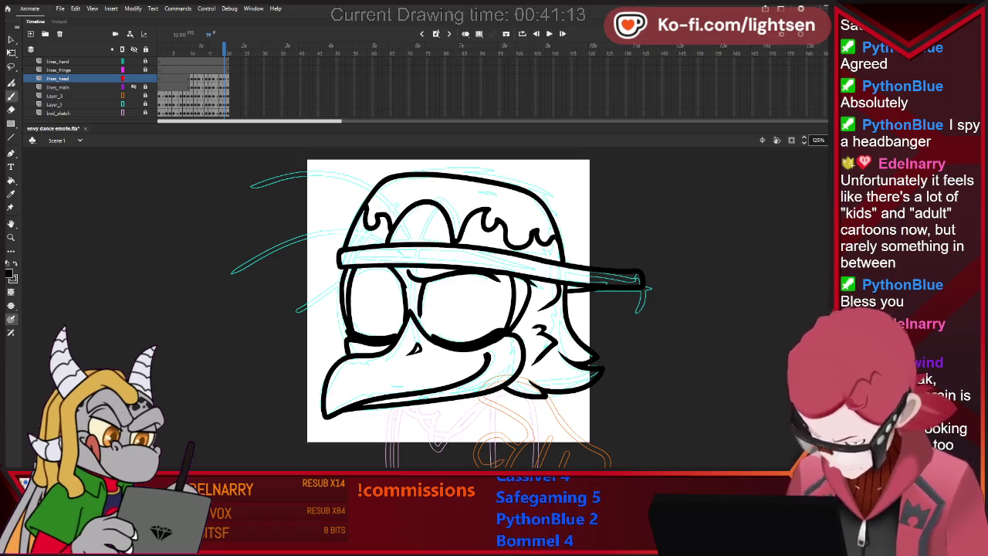
pyautogui.press('e')
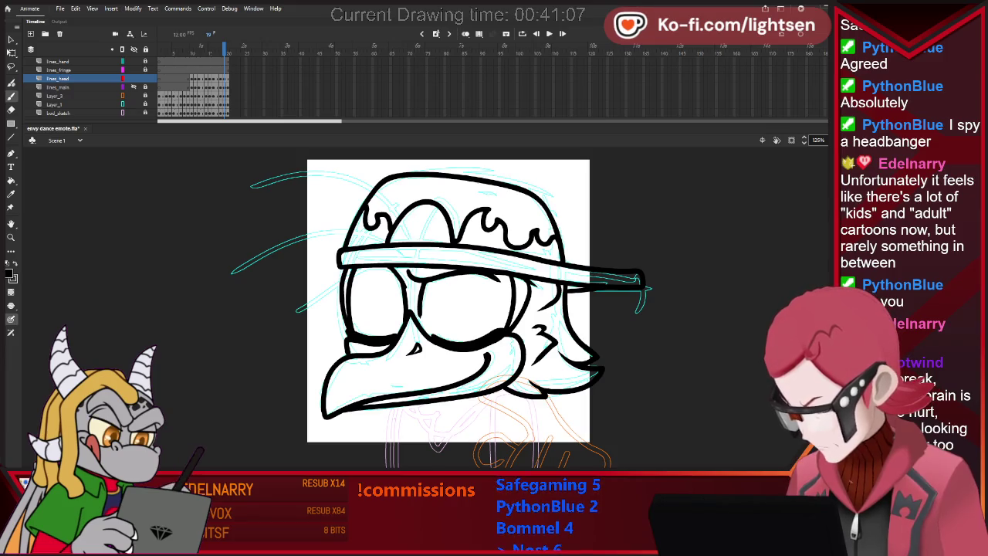
pyautogui.press(',')
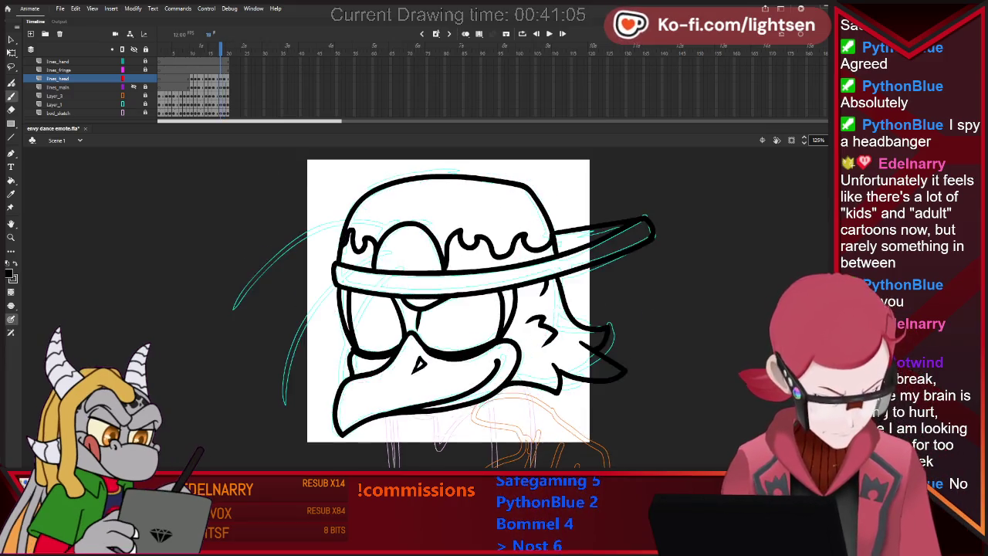
pyautogui.press('.')
pyautogui.press(',')
pyautogui.press('.')
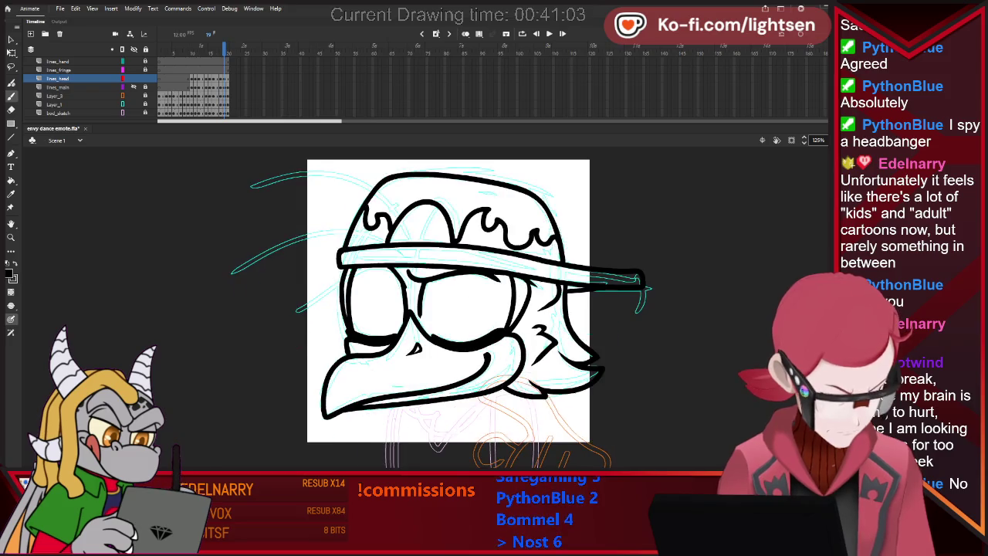
pyautogui.press('e')
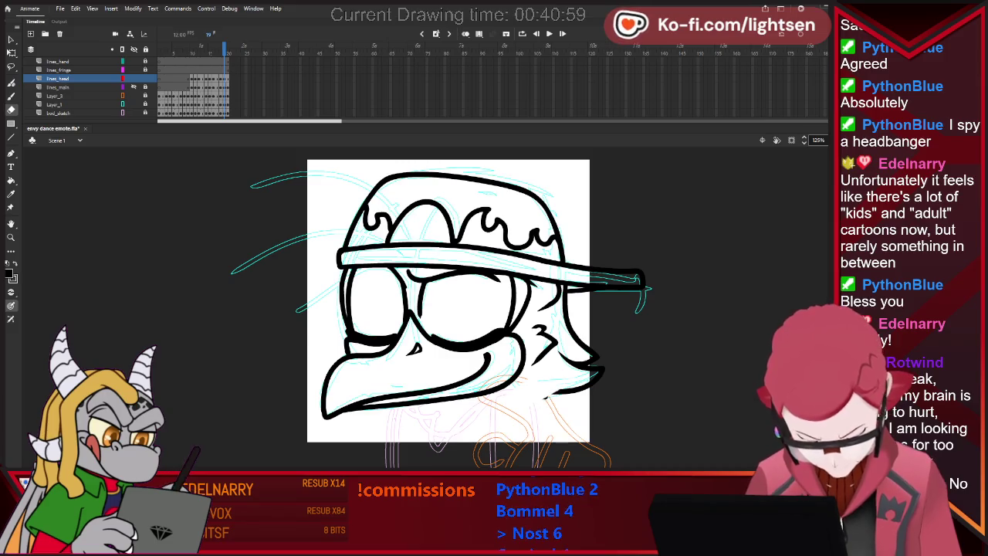
pyautogui.moveTo(617, 364); pyautogui.dragTo(631, 363)
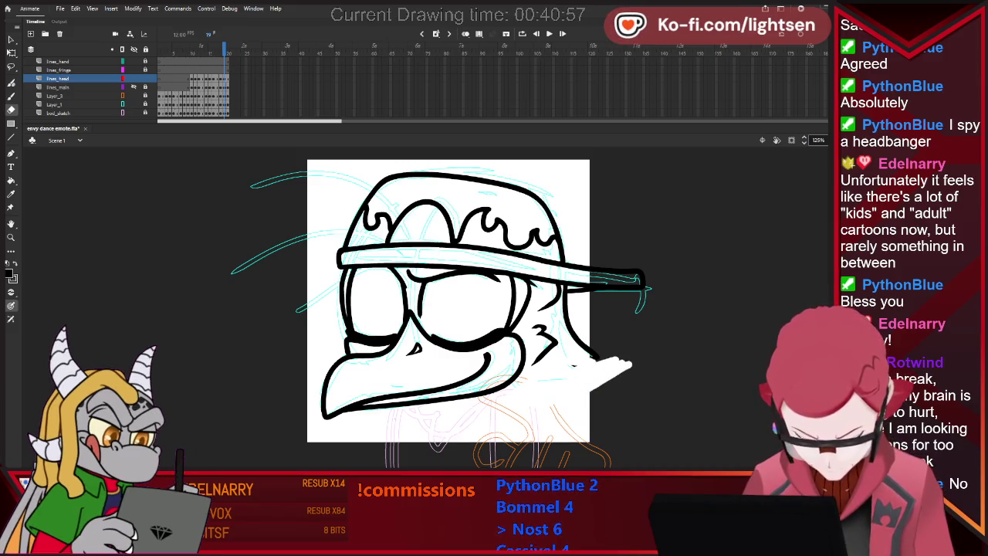
pyautogui.press('b')
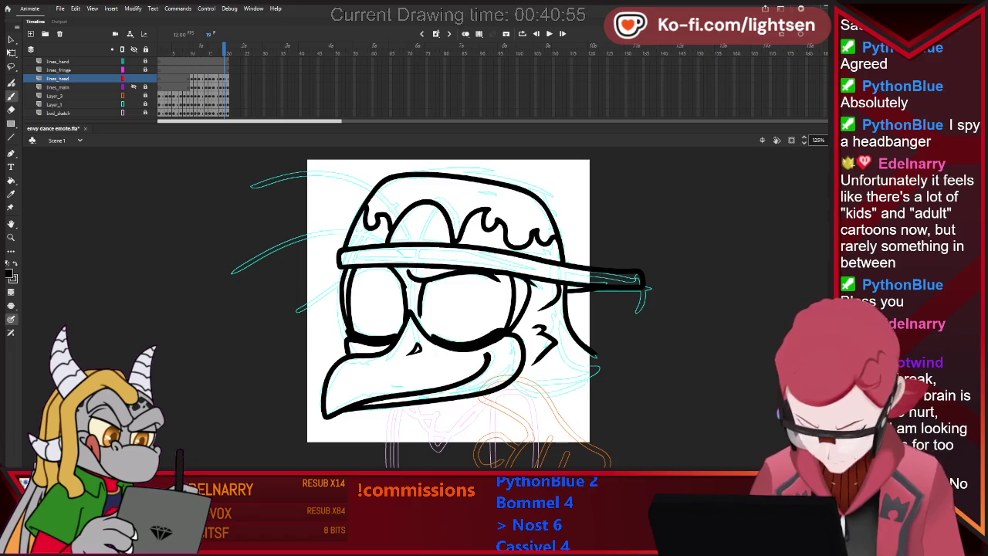
pyautogui.hotkey('alt', 'shift', 'o')
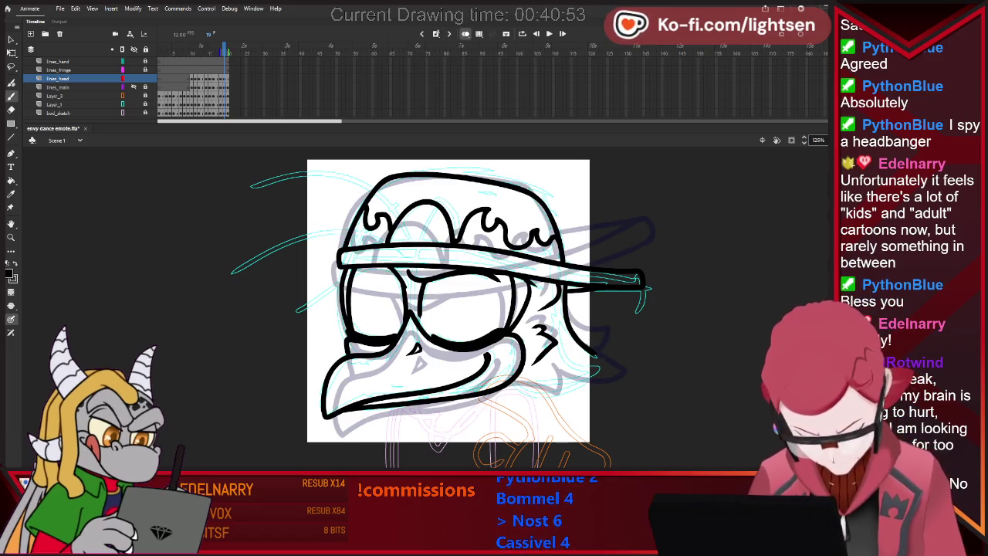
# - Draw two new fur strokes at the head's lower right, checking them against frame 18
pyautogui.moveTo(555, 364); pyautogui.dragTo(565, 389)
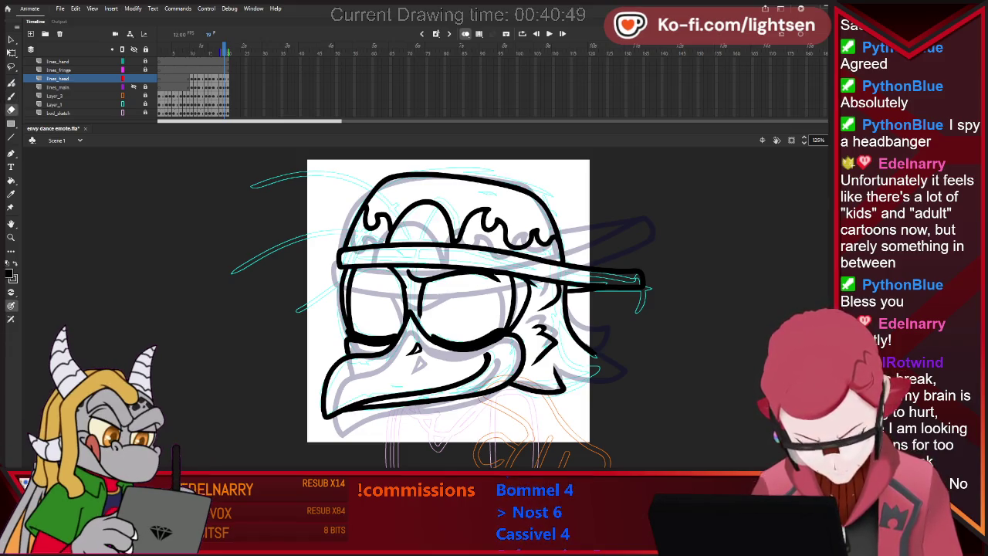
pyautogui.moveTo(560, 383); pyautogui.dragTo(587, 378)
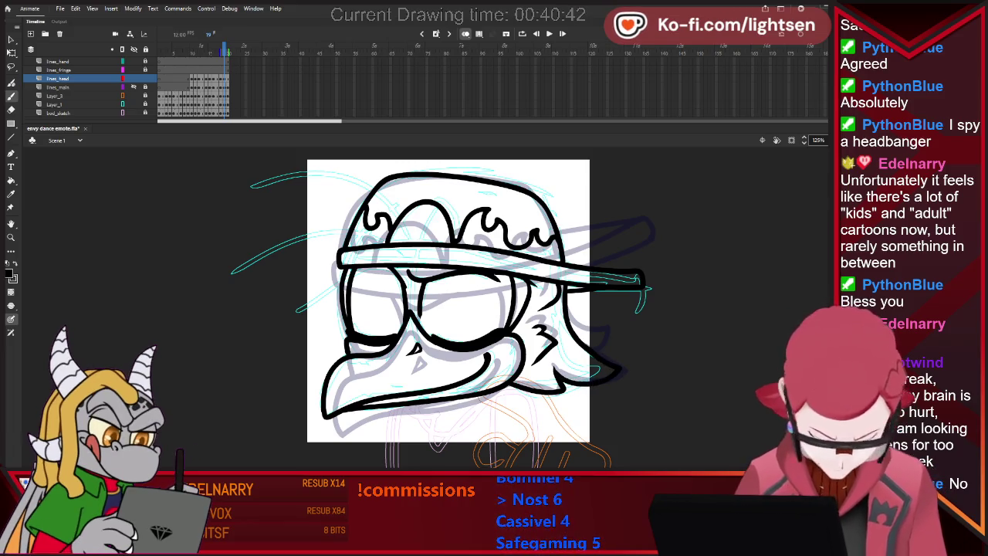
pyautogui.press(',')
pyautogui.press('.')
pyautogui.press(',')
pyautogui.press('.')
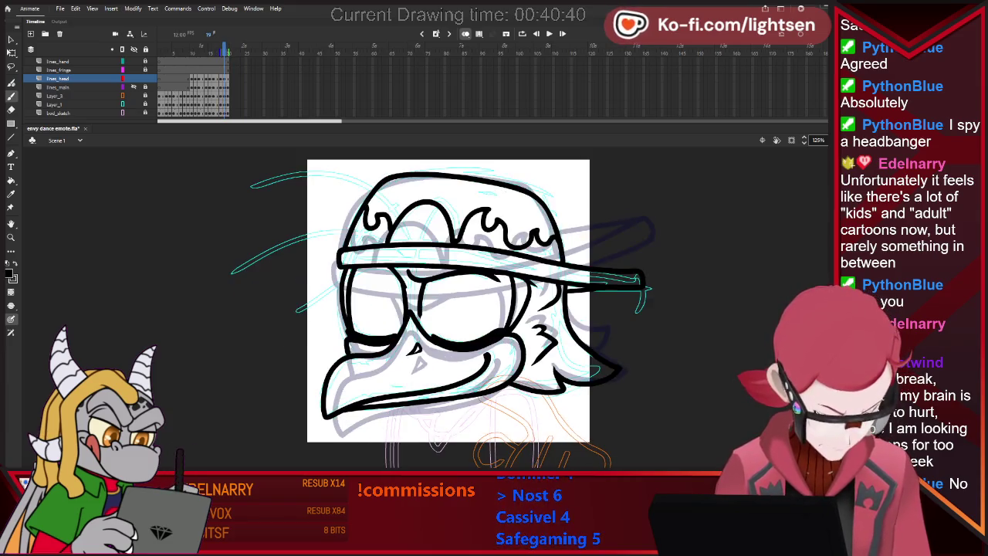
pyautogui.press(',')
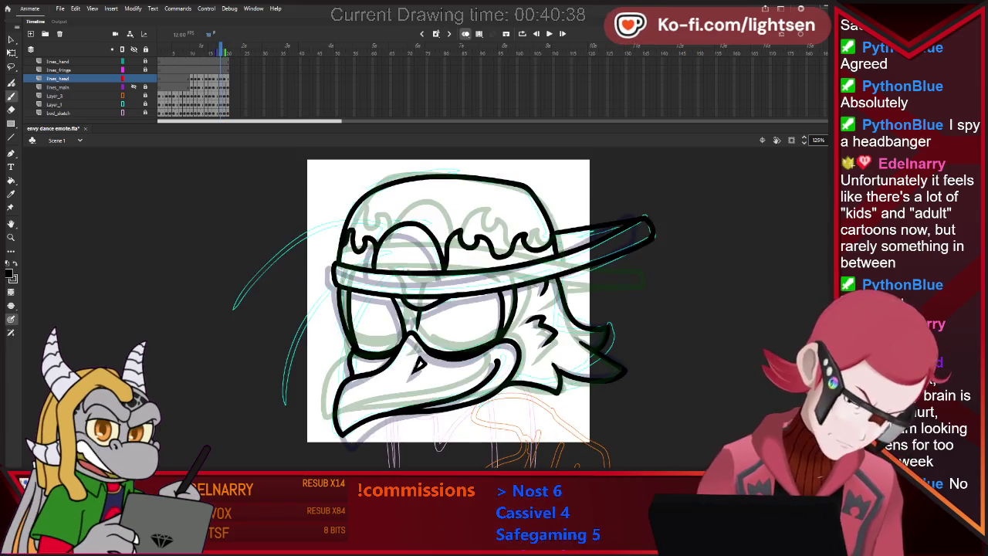
pyautogui.press('.')
pyautogui.press(',')
pyautogui.press('.')
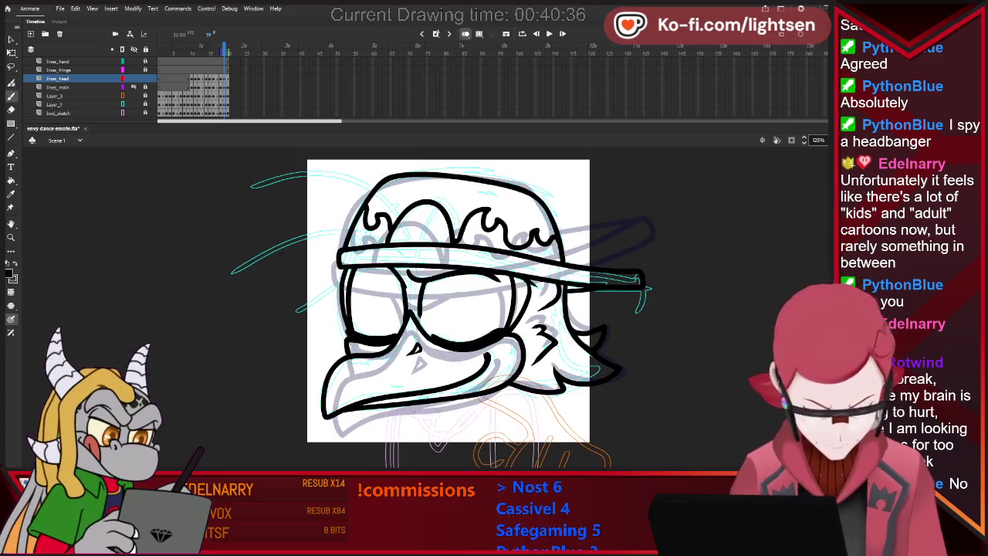
pyautogui.press('.')
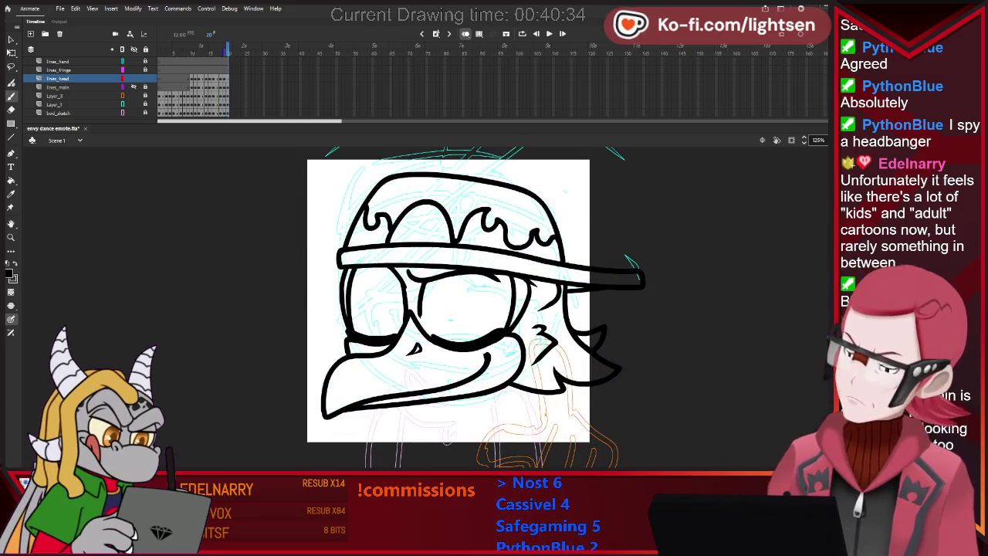
pyautogui.hotkey('ctrl', 'shift', 'v')
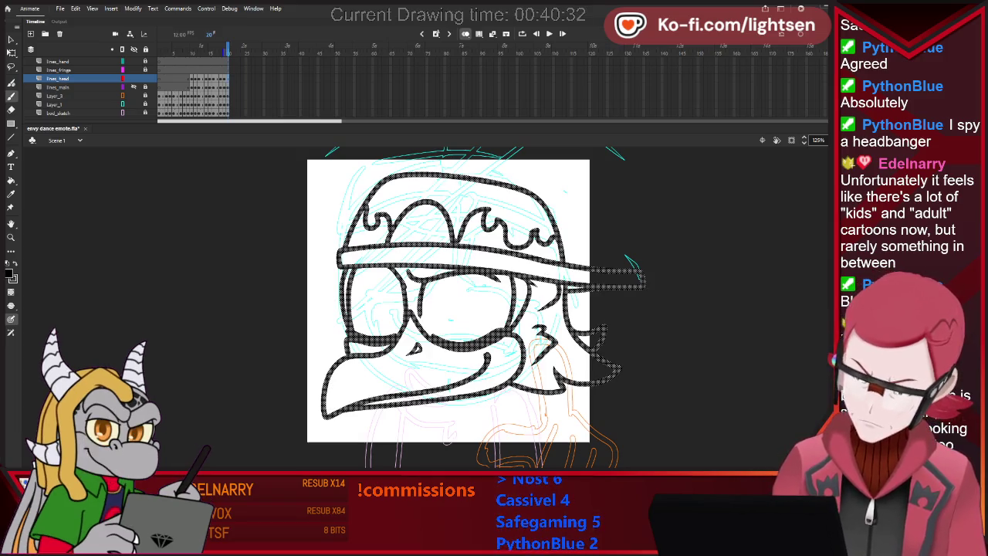
pyautogui.hotkey('ctrl', 'z')
pyautogui.hotkey('alt', 'shift', 'o')
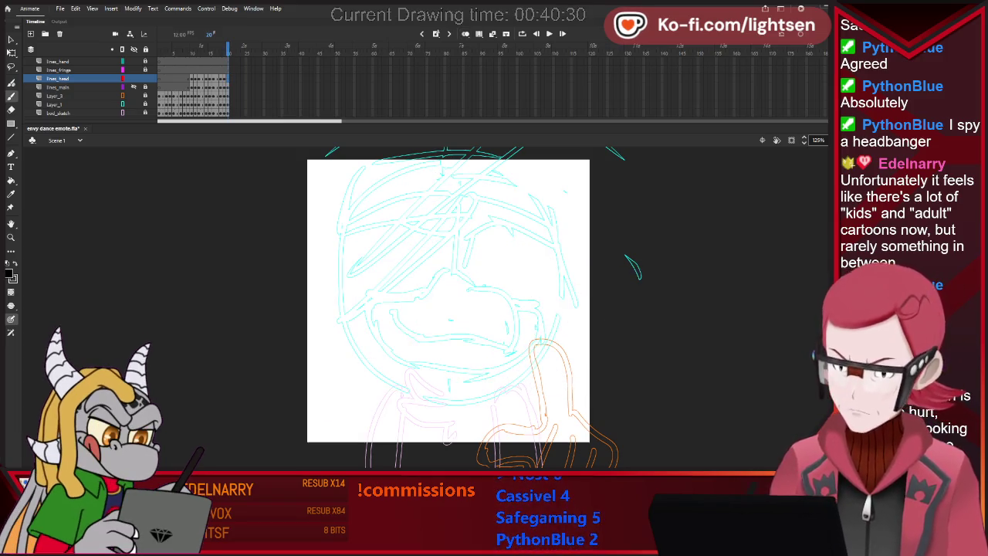
pyautogui.press(',')
pyautogui.press(',')
pyautogui.press(',')
pyautogui.press(',')
pyautogui.press(',')
pyautogui.press(',')
pyautogui.press(',')
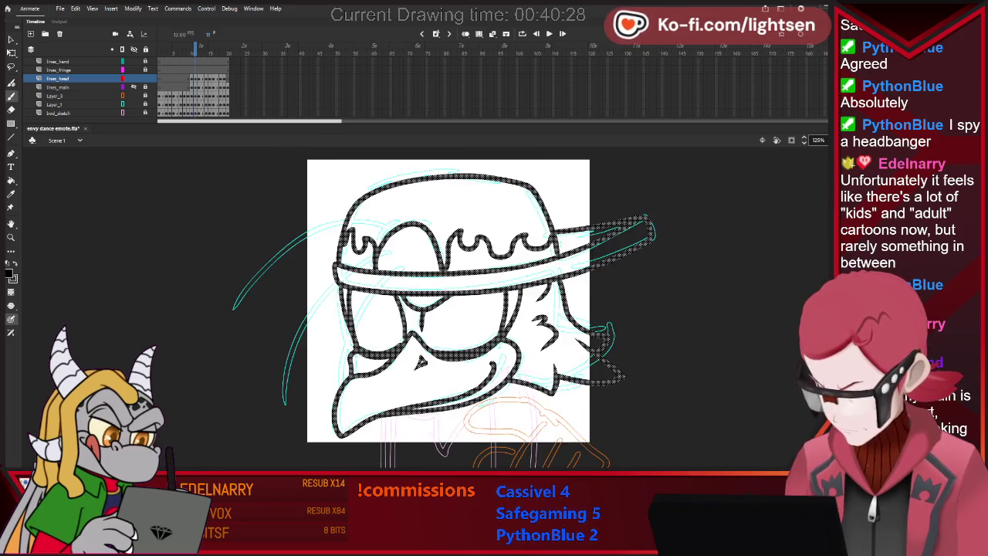
pyautogui.press(',')
pyautogui.press(',')
pyautogui.press(',')
pyautogui.press('.')
pyautogui.press('.')
pyautogui.press('.')
pyautogui.press('.')
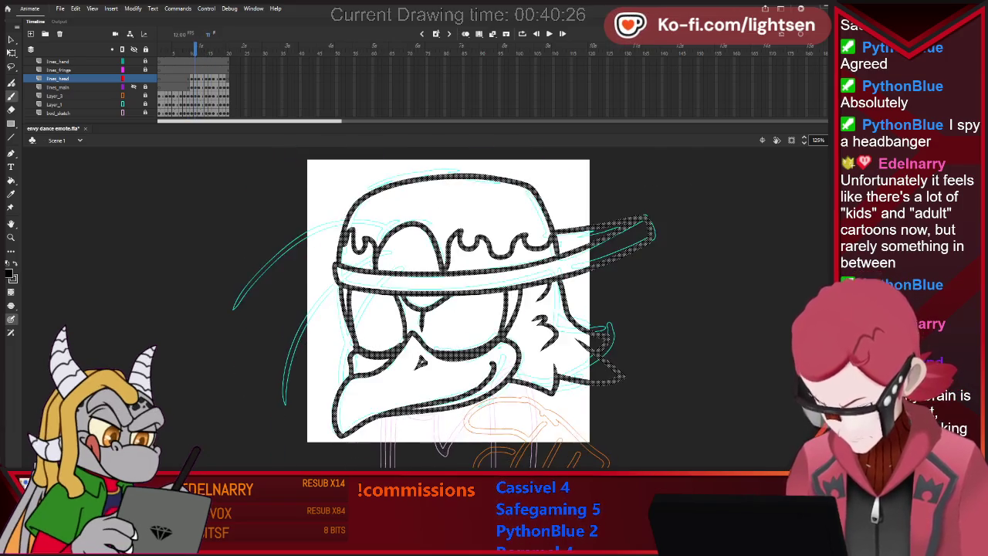
pyautogui.press('.')
pyautogui.press('.')
pyautogui.press(',')
pyautogui.press('.')
pyautogui.press(',')
pyautogui.press('.')
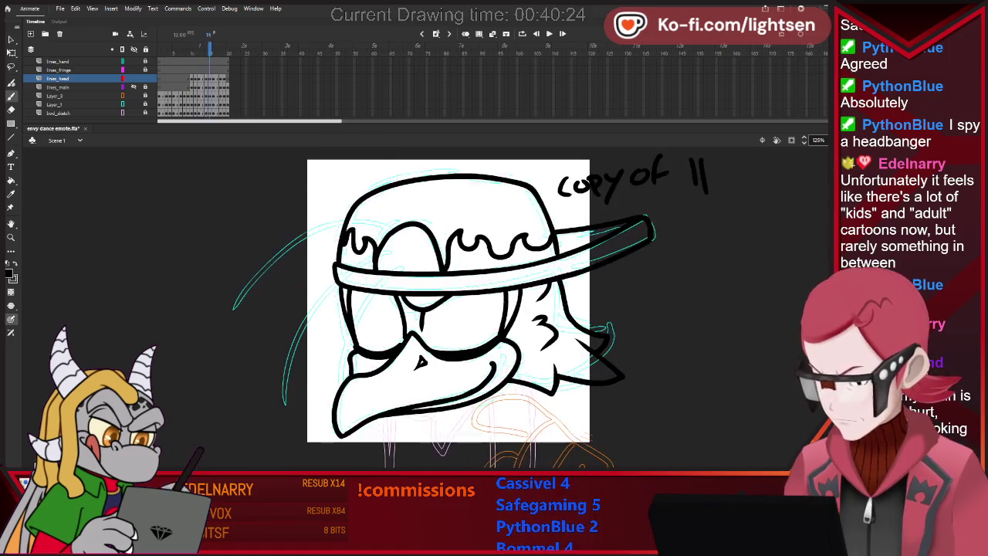
pyautogui.press('.')
pyautogui.press('.')
pyautogui.press(',')
pyautogui.press('.')
pyautogui.press('.')
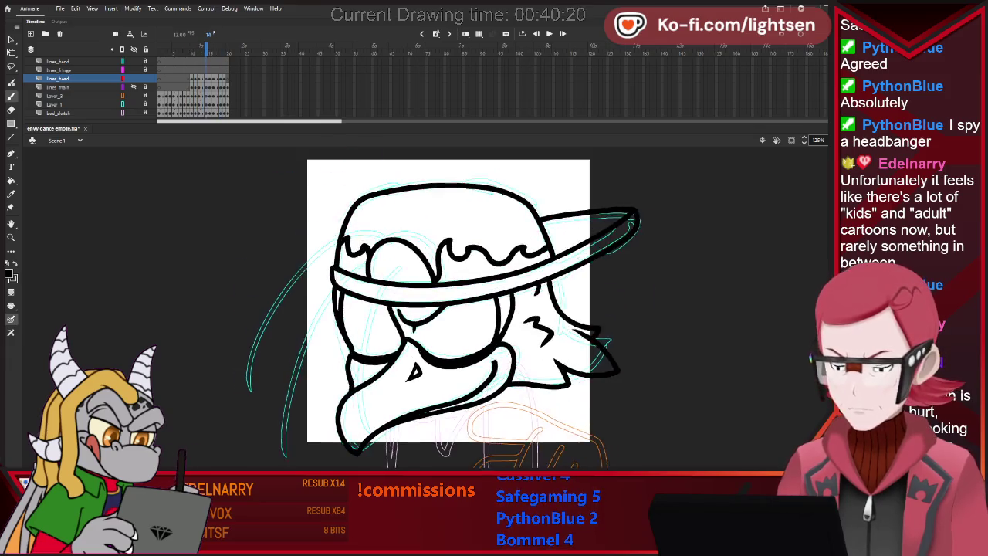
pyautogui.press(',')
pyautogui.press(',')
pyautogui.press(',')
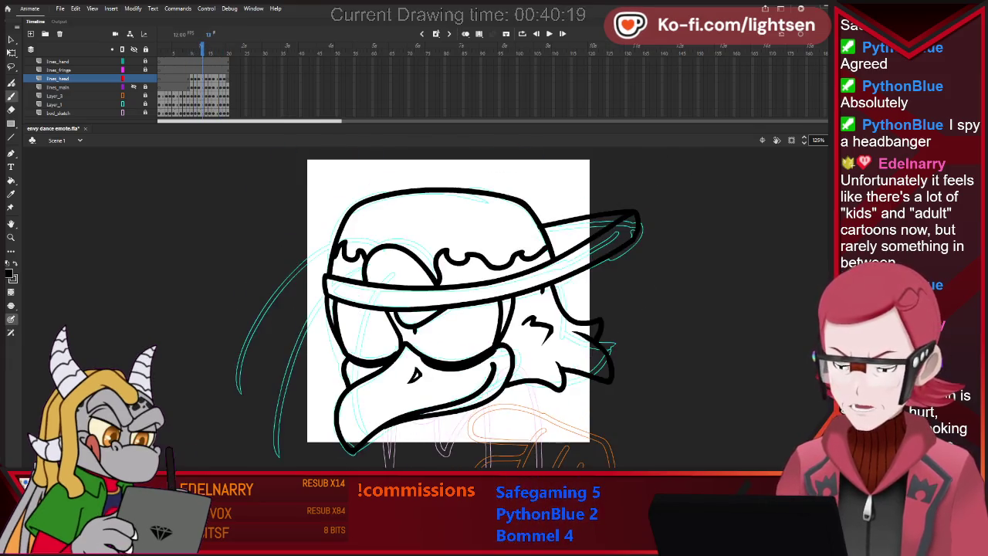
pyautogui.press(',')
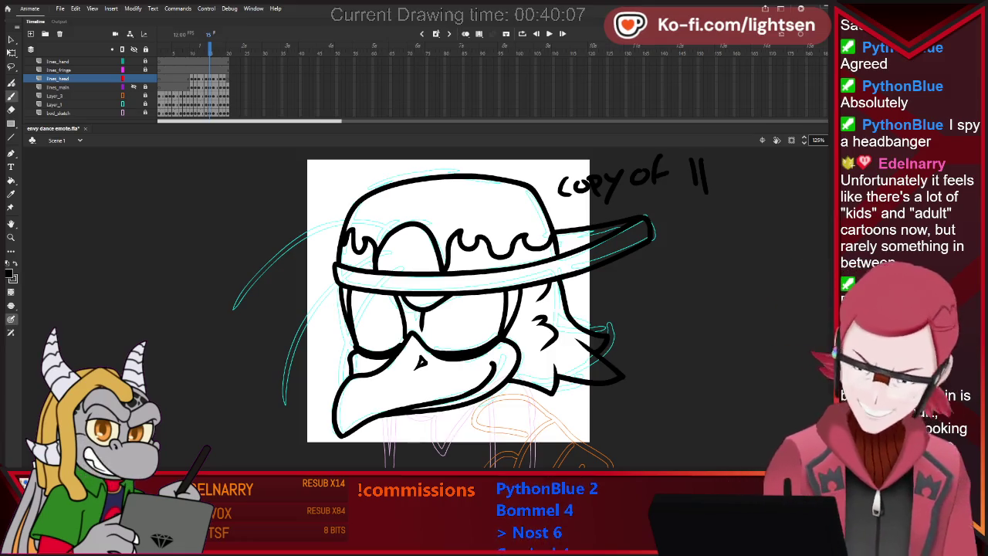
pyautogui.click(199, 78)
pyautogui.press(',')
pyautogui.press('.')
pyautogui.press('.')
pyautogui.press('.')
pyautogui.press('.')
pyautogui.press(',')
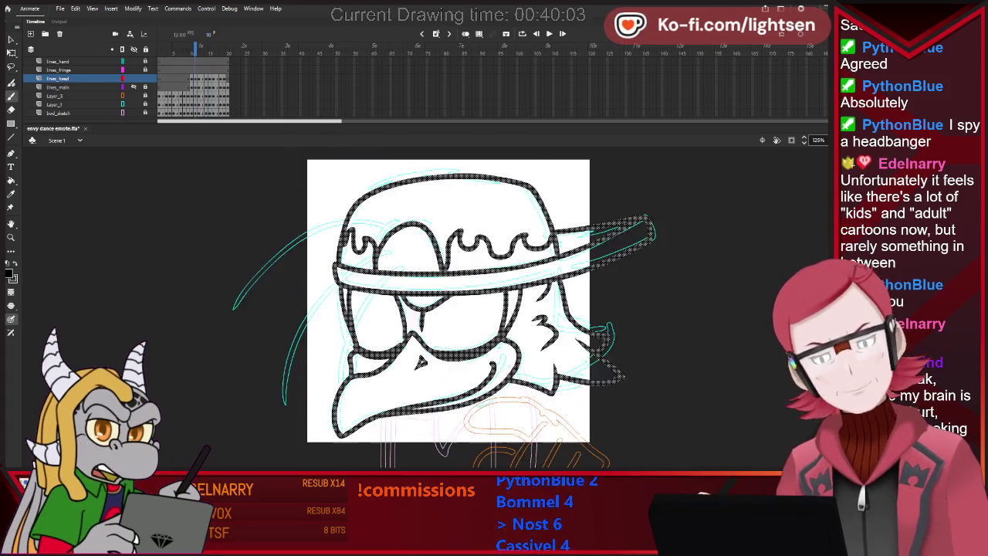
pyautogui.press('.')
pyautogui.press('.')
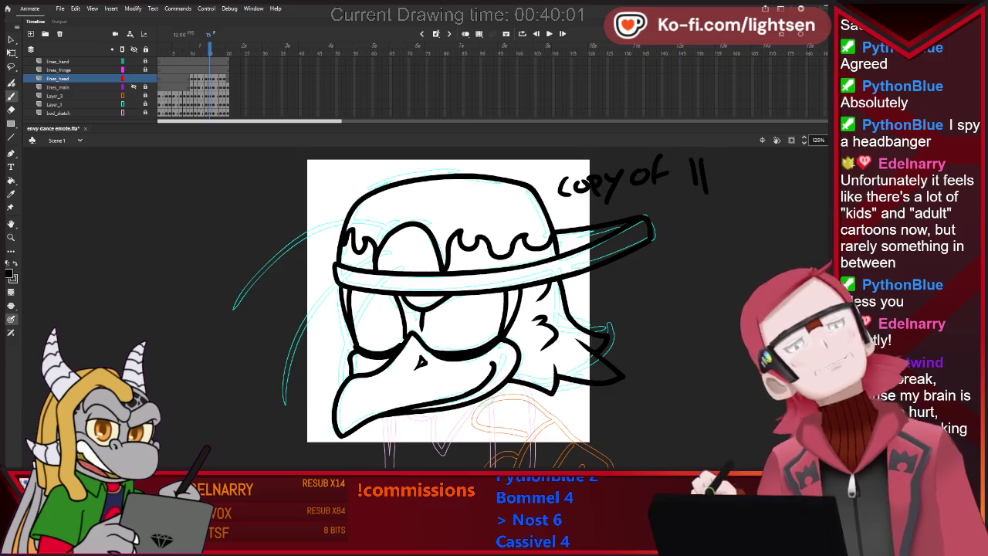
pyautogui.press(',')
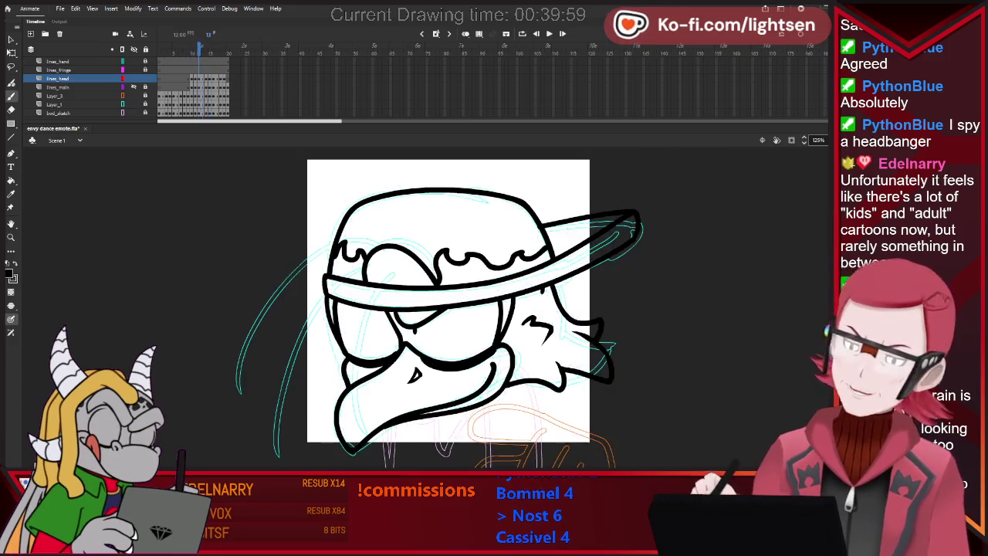
pyautogui.press('.')
pyautogui.press('.')
pyautogui.press(',')
pyautogui.press(',')
pyautogui.press(',')
pyautogui.press('.')
pyautogui.press('.')
pyautogui.press(',')
pyautogui.press('.')
pyautogui.press('.')
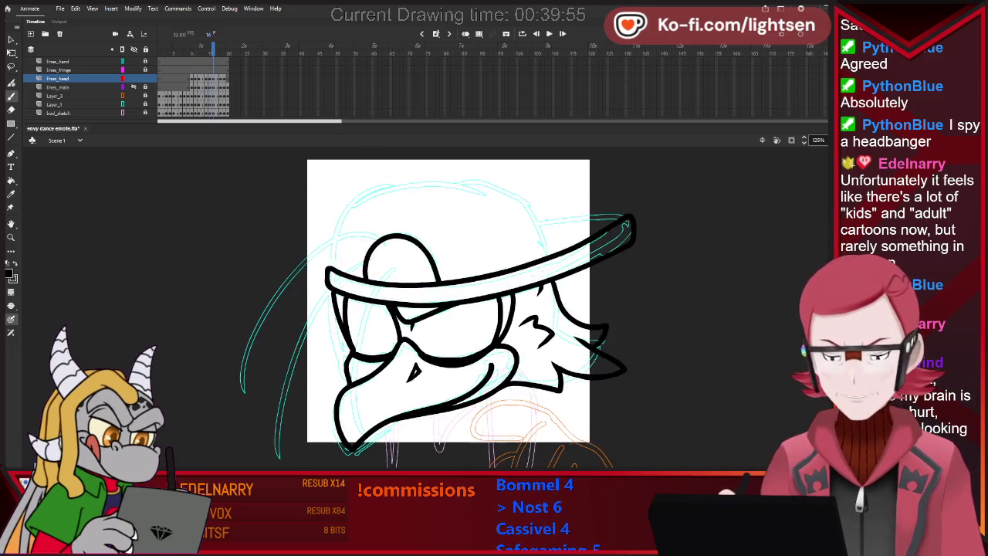
pyautogui.press(',')
pyautogui.press(',')
pyautogui.press(',')
pyautogui.press(',')
pyautogui.press(',')
pyautogui.press('.')
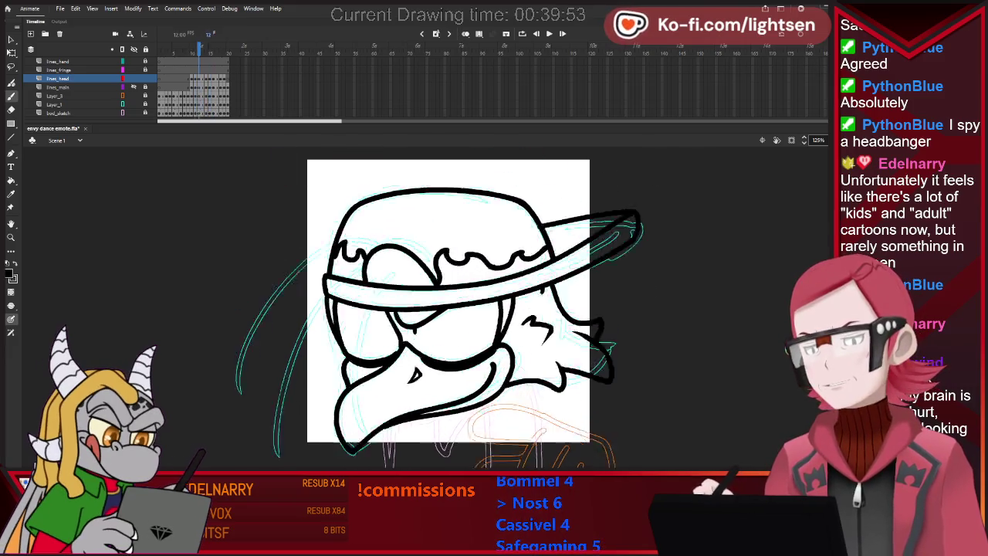
pyautogui.press('.')
pyautogui.press('.')
pyautogui.press('.')
pyautogui.press('.')
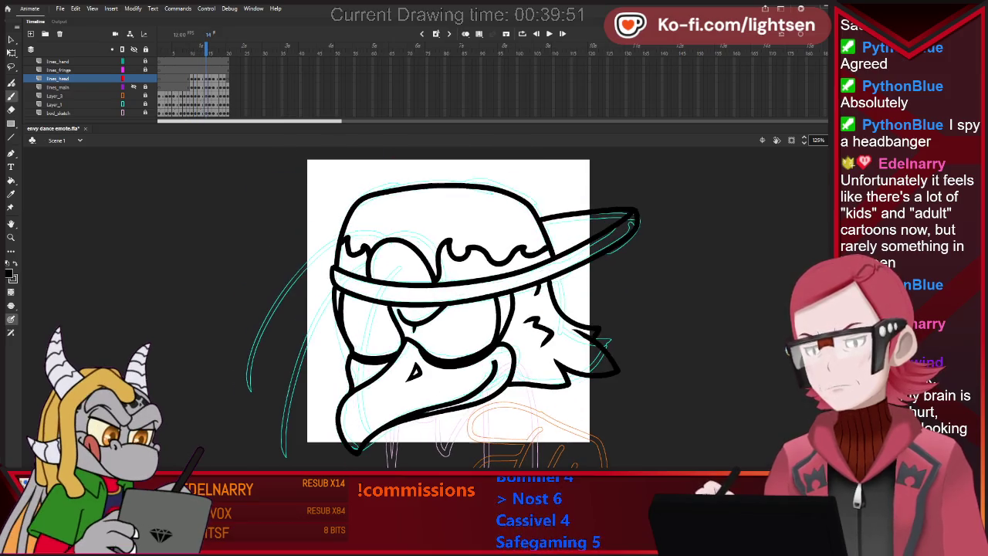
pyautogui.press(',')
pyautogui.press(',')
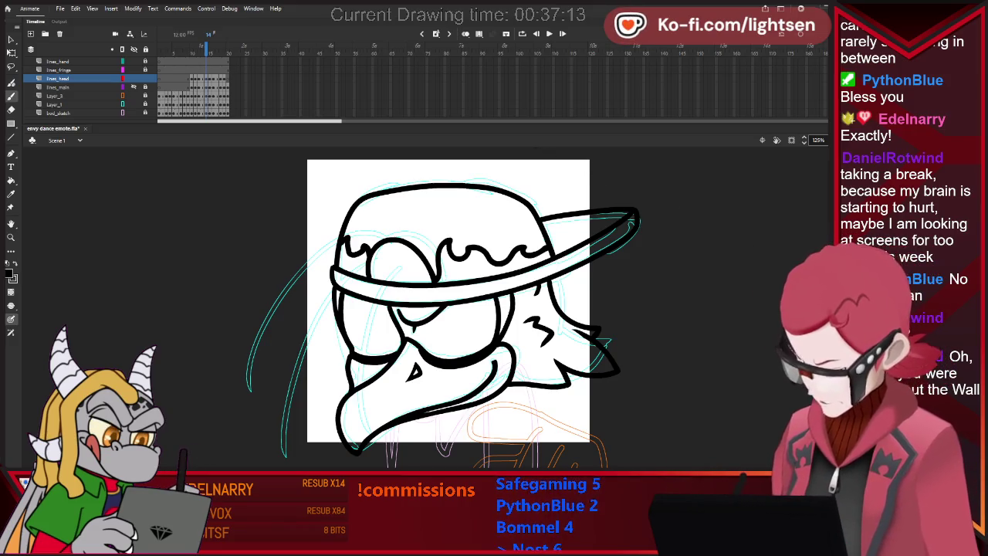
pyautogui.moveTo(619, 306); pyautogui.dragTo(699, 292)
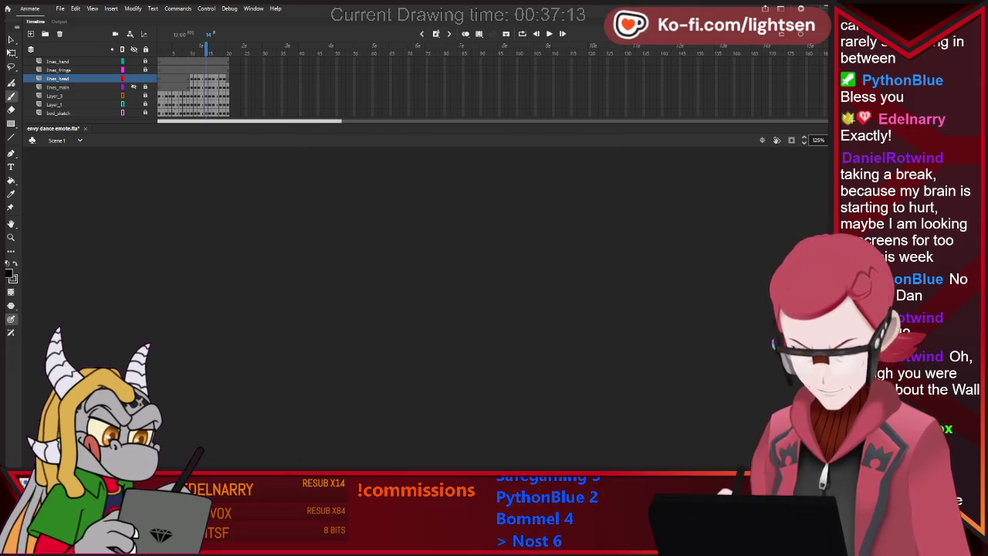
pyautogui.scroll(-5, 439, 207)
pyautogui.scroll(2, 419, 188)
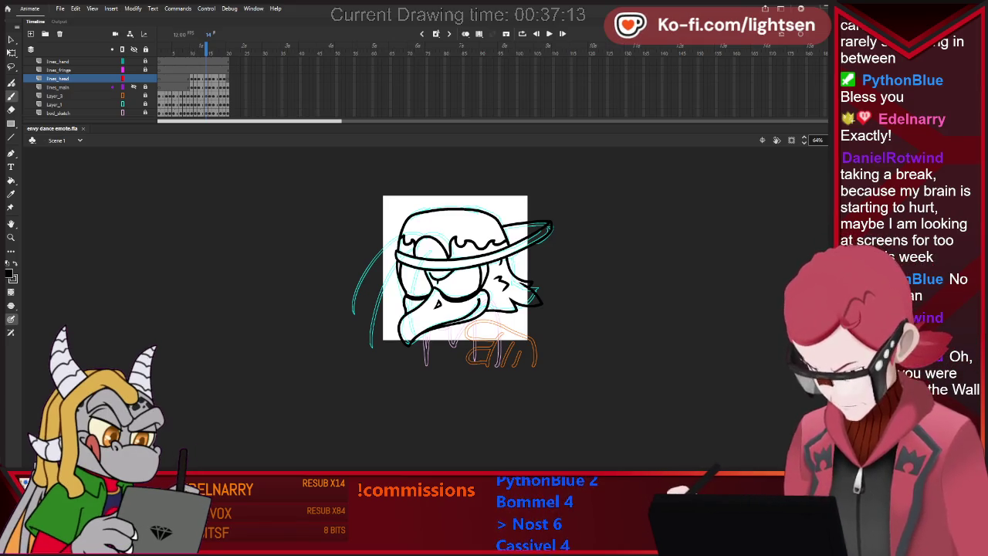
# - Go to frame 20 on the timeline, selecting frames 73–86 across all layers
pyautogui.moveTo(631, 309)
pyautogui.mouseDown()
pyautogui.moveTo(683, 276)
pyautogui.moveTo(708, 297)
pyautogui.mouseUp()
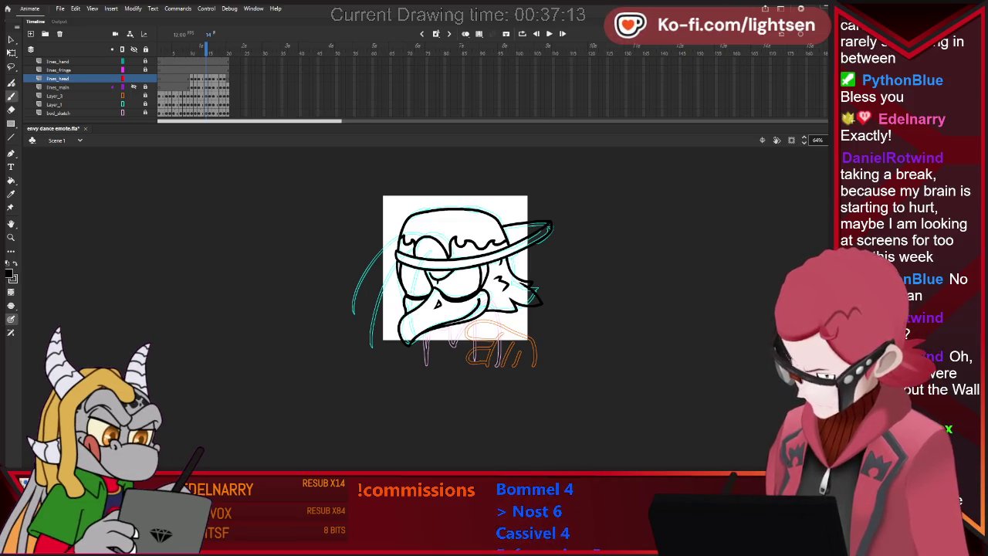
pyautogui.moveTo(478, 61); pyautogui.dragTo(433, 113)
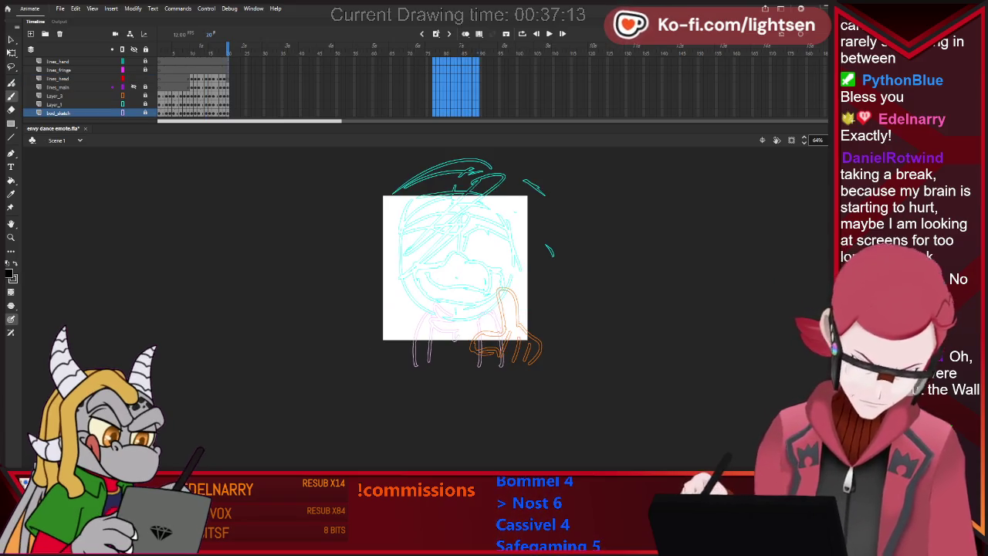
# - Clear the frame selection, make lines_head the active layer and draw a test stroke
pyautogui.press(',')
pyautogui.press('.')
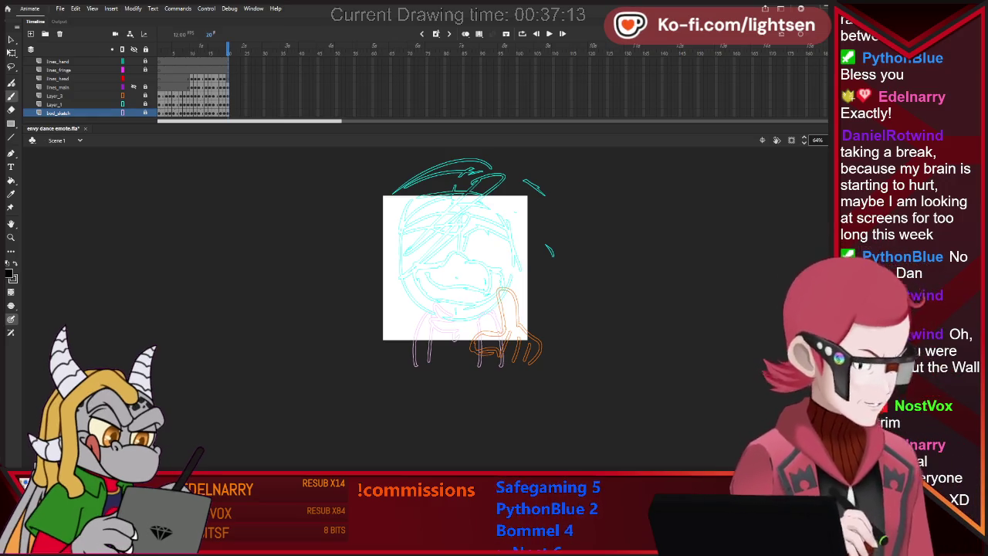
pyautogui.click(58, 78)
pyautogui.moveTo(640, 248); pyautogui.dragTo(591, 340)
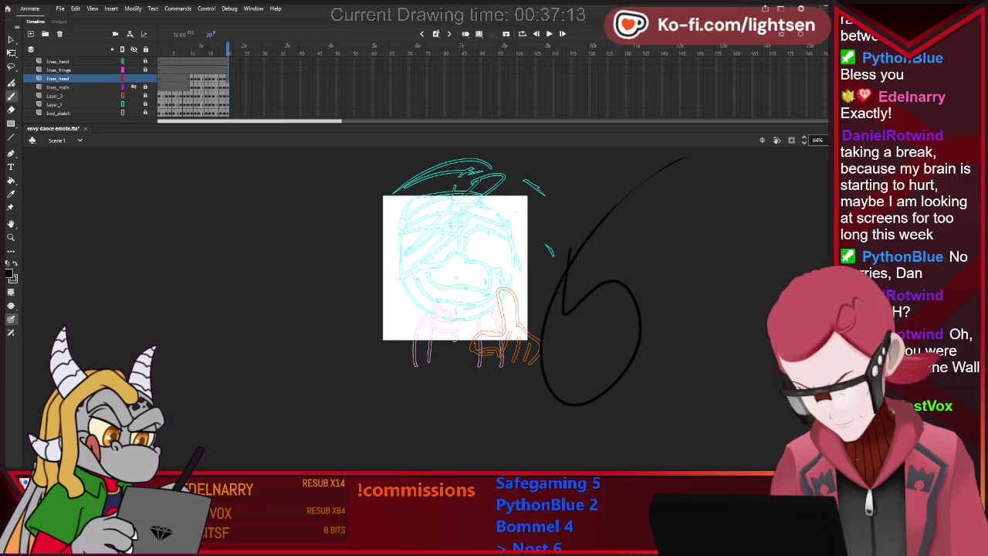
# - Undo the stray test stroke on frame 20 and adjust the zoom
pyautogui.hotkey('ctrl', 'z')
pyautogui.scroll(2, 431, 227)
pyautogui.scroll(2, 568, 190)
pyautogui.scroll(-2, 568, 189)
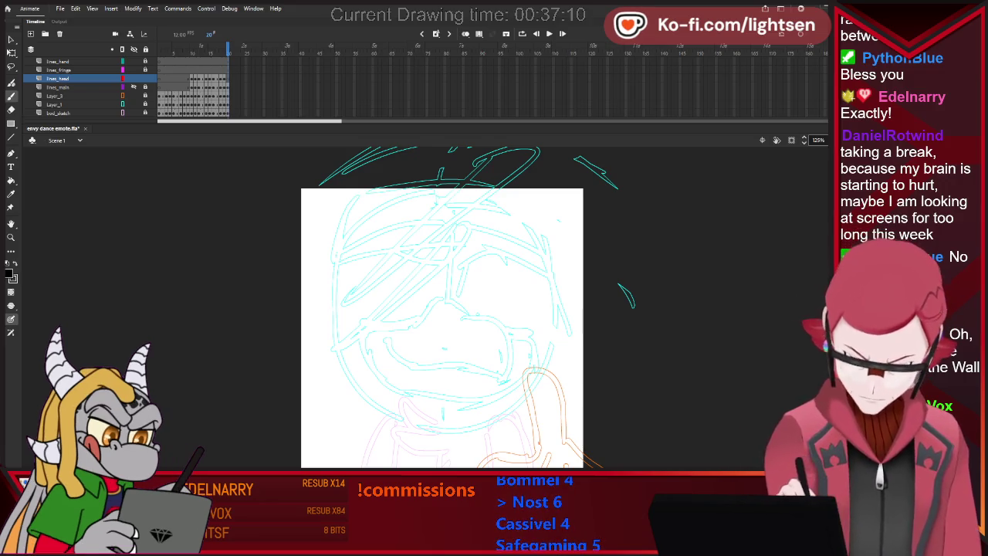
# - Step through the frames to review frame 16's inked head drawing
pyautogui.press(',')
pyautogui.press(',')
pyautogui.press(',')
pyautogui.press('.')
pyautogui.press('.')
pyautogui.press('.')
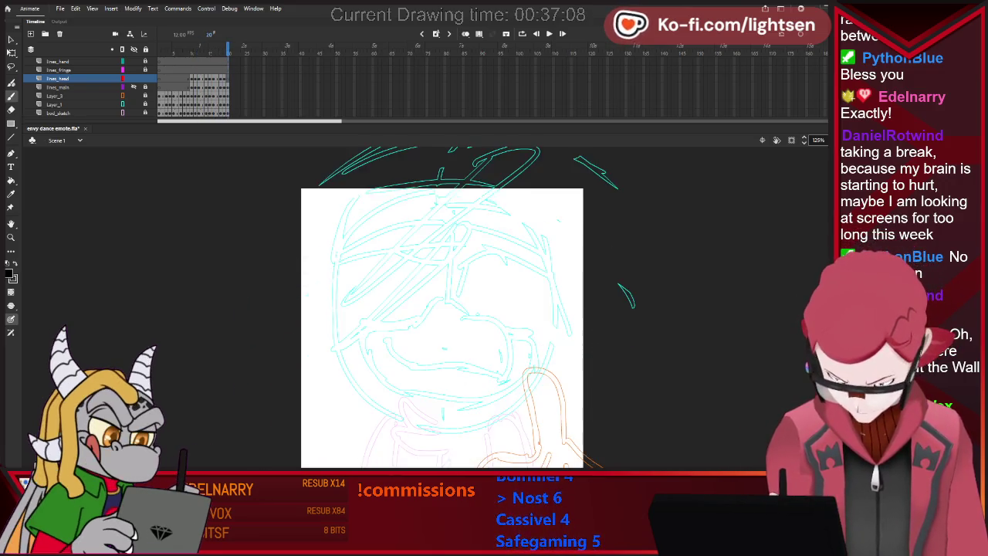
pyautogui.press(',')
pyautogui.press('.')
pyautogui.press('.')
pyautogui.press('.')
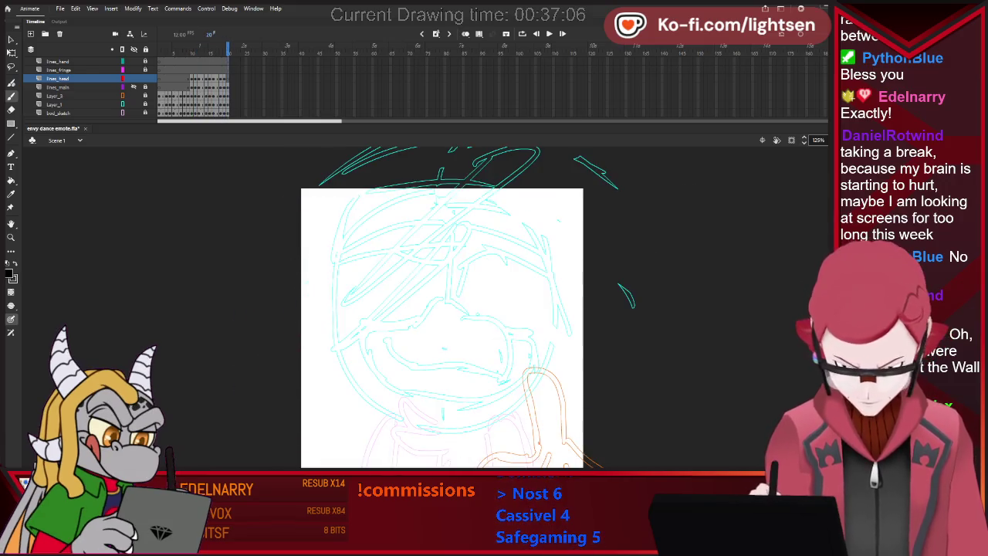
pyautogui.press(',')
pyautogui.press(',')
pyautogui.press(',')
pyautogui.press(',')
pyautogui.press(',')
pyautogui.press('.')
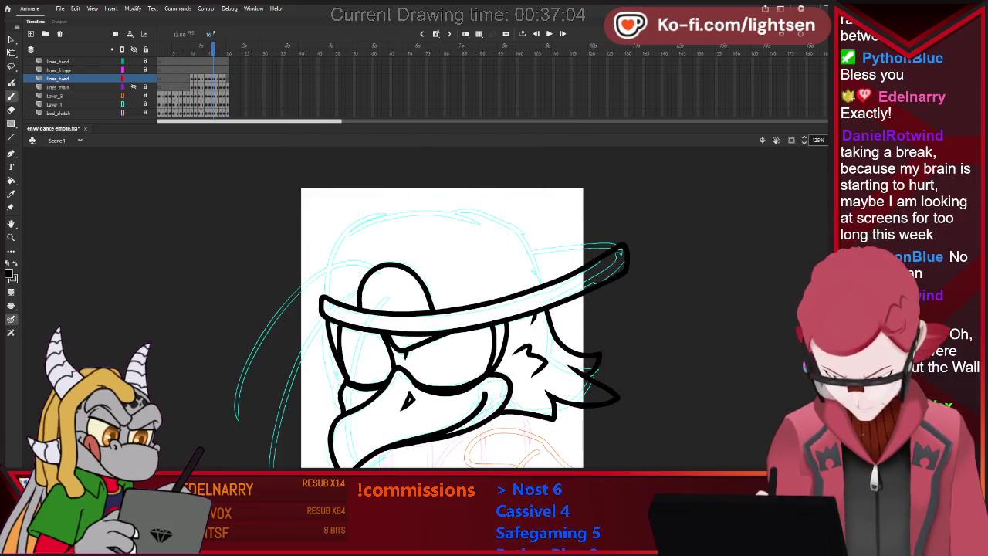
pyautogui.hotkey('alt', 'shift', 'o')
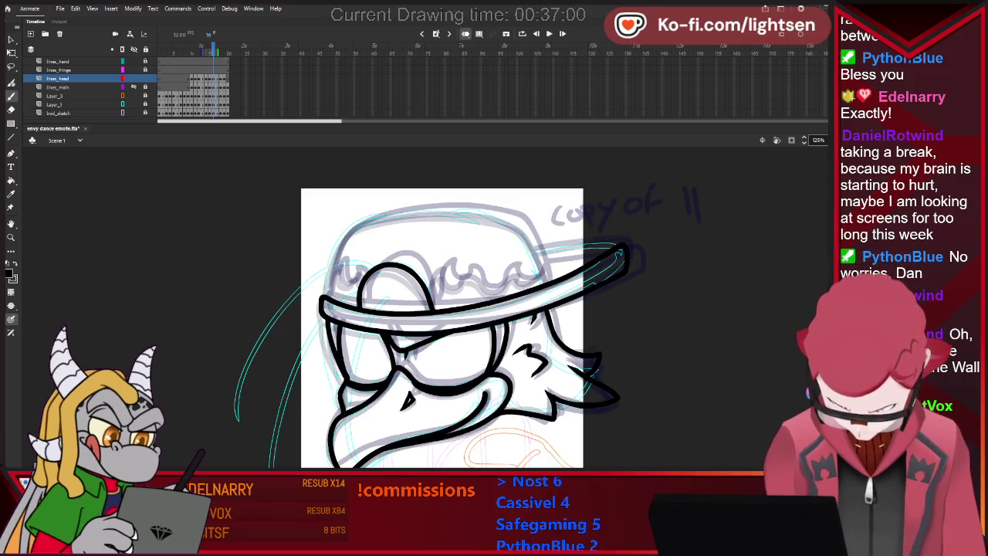
pyautogui.press('.')
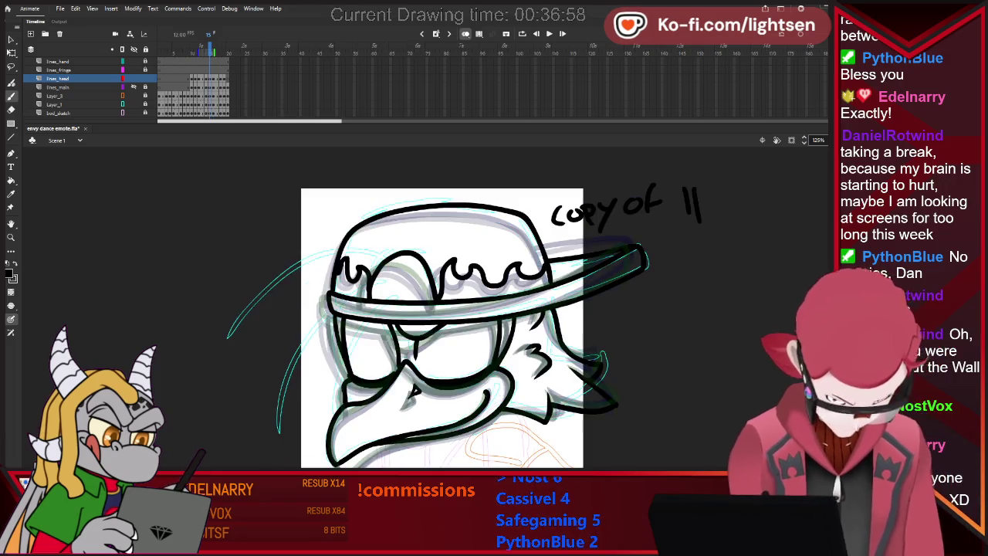
pyautogui.press(',')
pyautogui.press('.')
pyautogui.press(',')
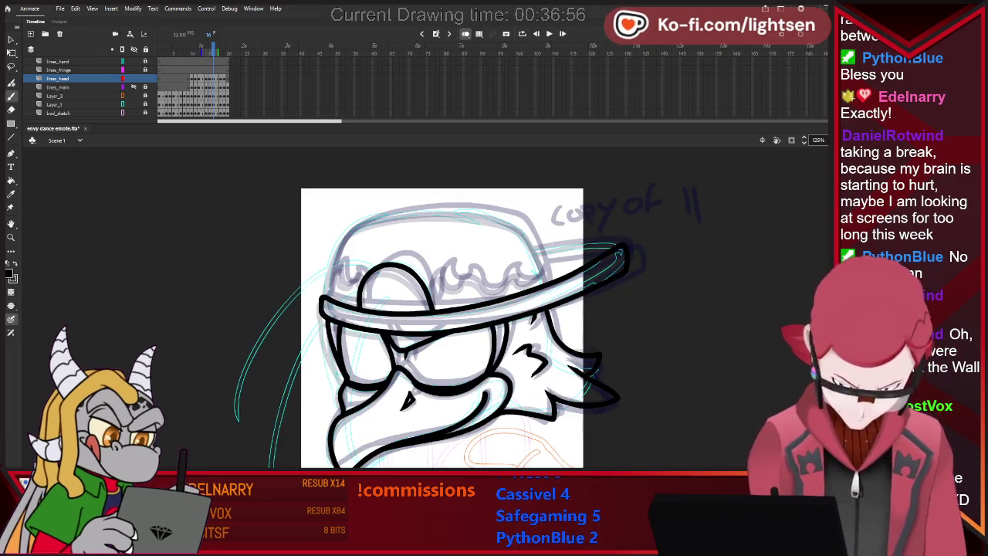
pyautogui.moveTo(329, 258); pyautogui.dragTo(366, 218)
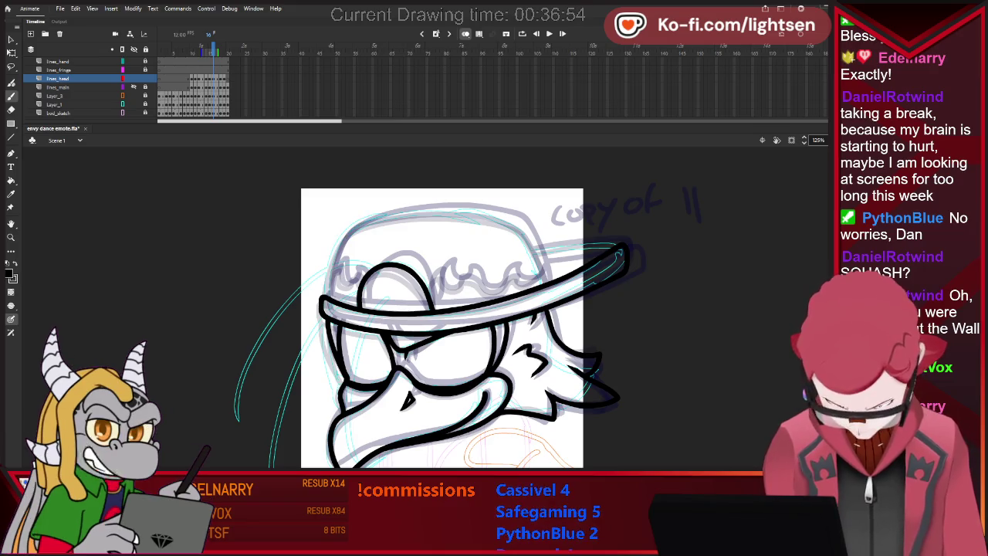
pyautogui.moveTo(436, 213); pyautogui.dragTo(489, 217)
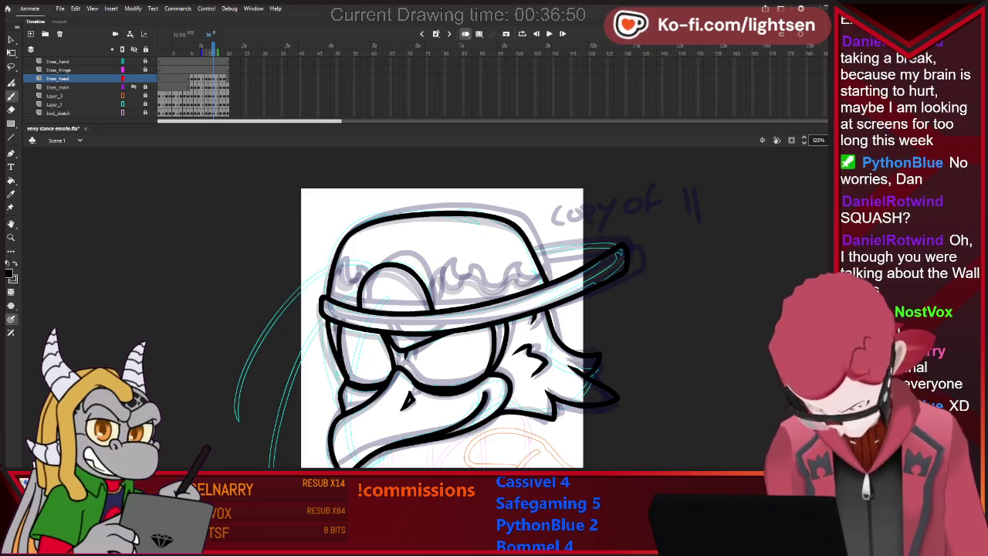
pyautogui.press(',')
pyautogui.press('.')
pyautogui.press(',')
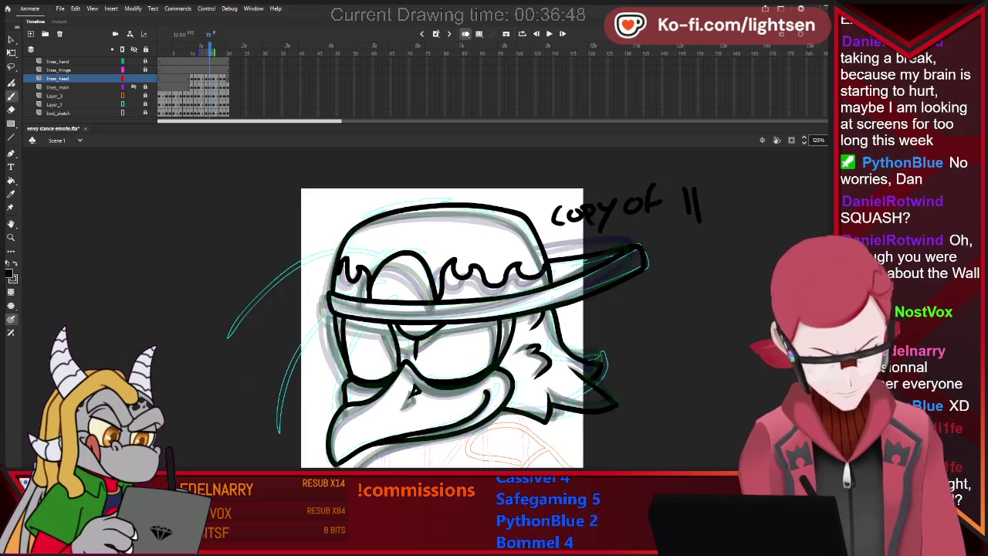
pyautogui.press('.')
pyautogui.press(',')
pyautogui.press('.')
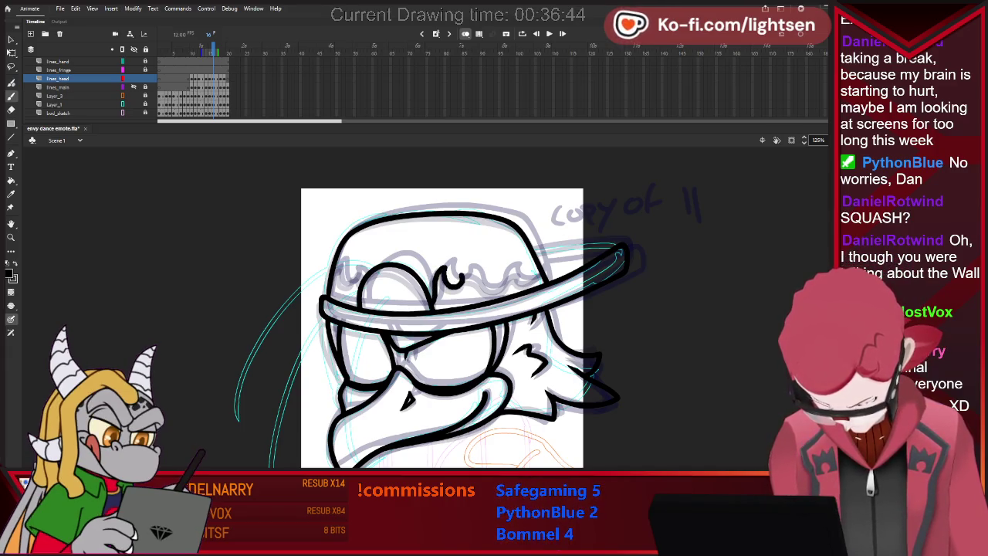
pyautogui.moveTo(483, 295); pyautogui.dragTo(520, 285)
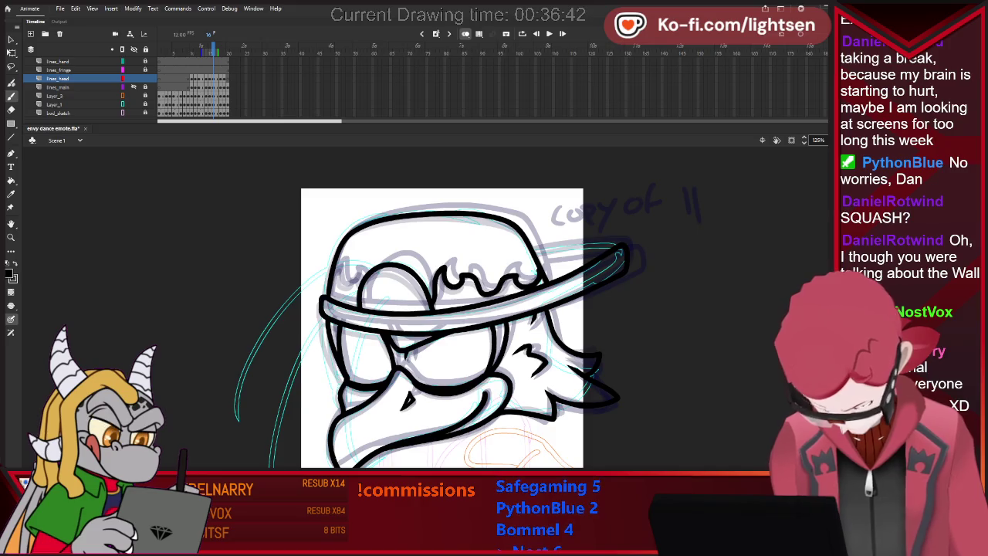
pyautogui.press('.')
pyautogui.press(',')
pyautogui.press('.')
pyautogui.press(',')
pyautogui.moveTo(434, 302); pyautogui.dragTo(448, 266)
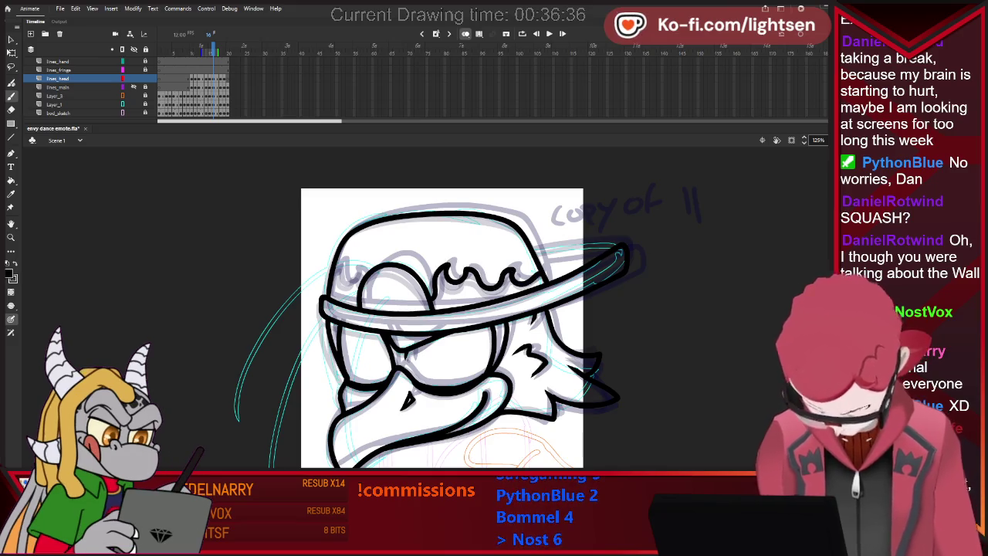
pyautogui.press('.')
pyautogui.press(',')
pyautogui.press('.')
pyautogui.press(',')
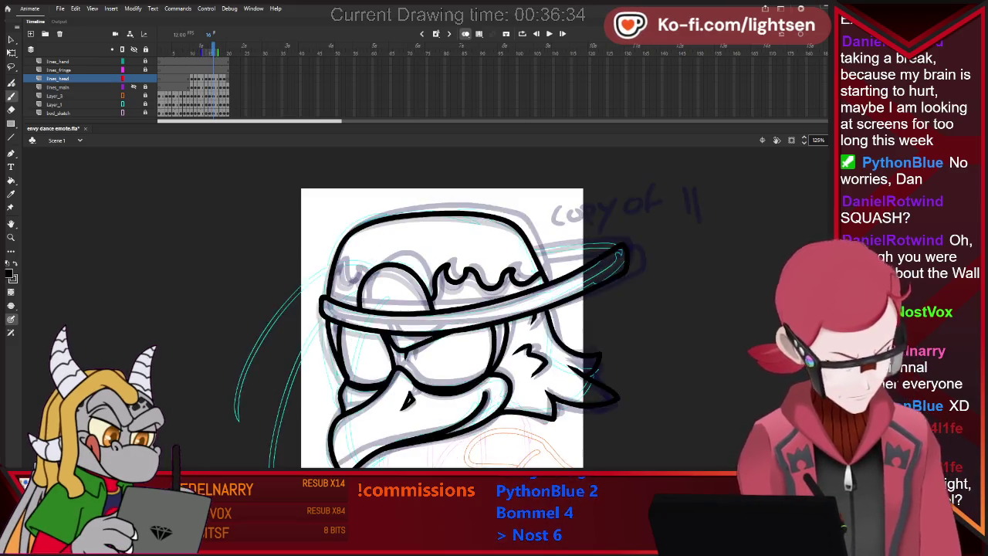
pyautogui.press('.')
pyautogui.press(',')
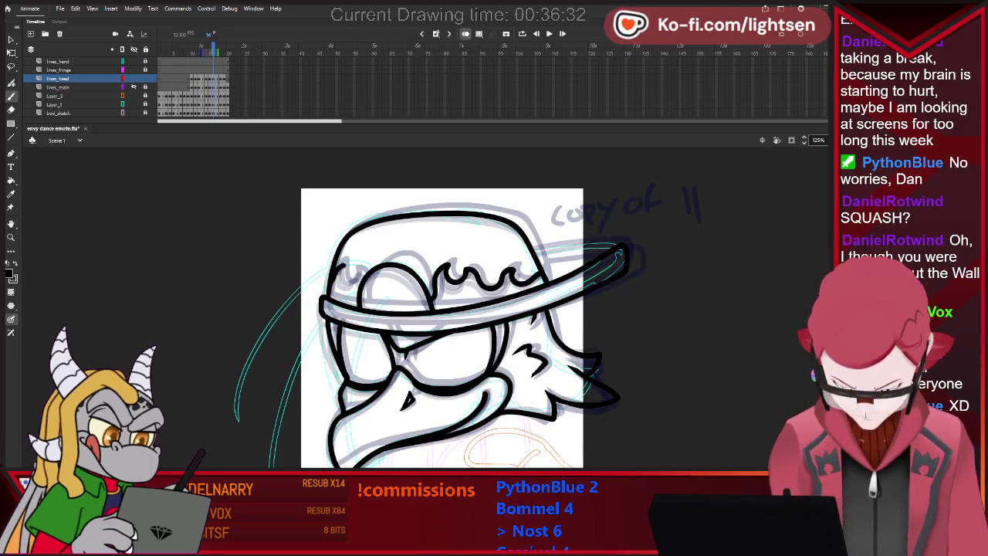
pyautogui.press('.')
pyautogui.press(',')
pyautogui.press('.')
pyautogui.press(',')
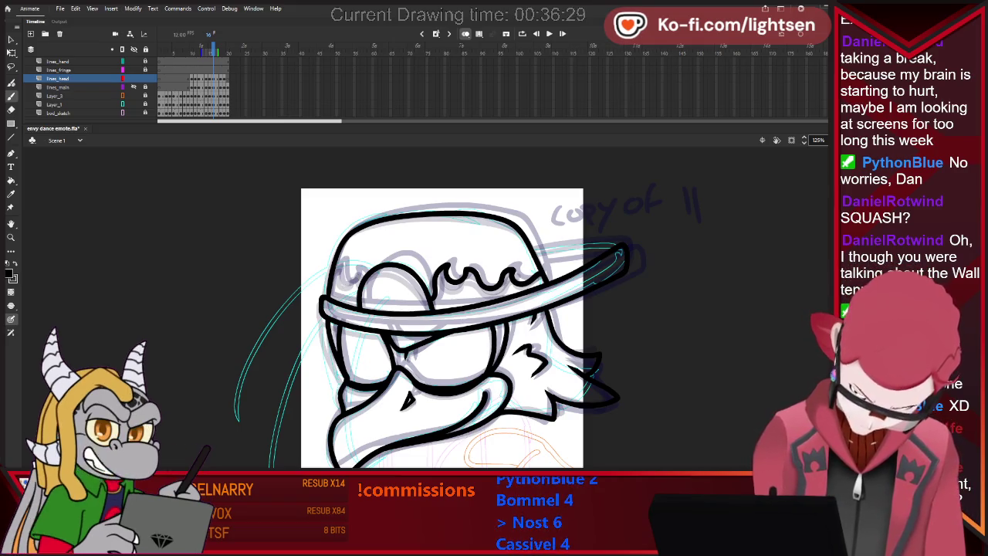
pyautogui.press(',')
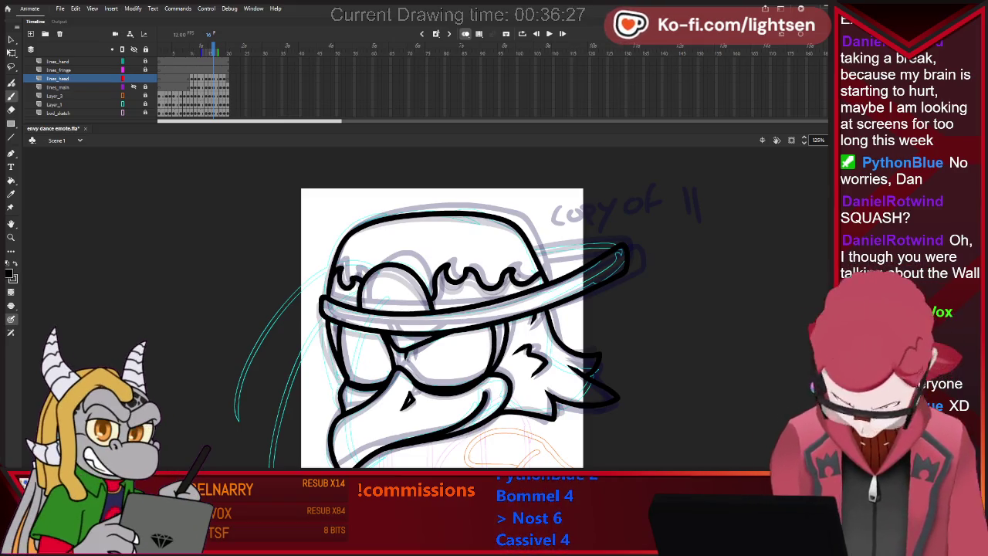
pyautogui.press('.')
pyautogui.press(',')
pyautogui.press('.')
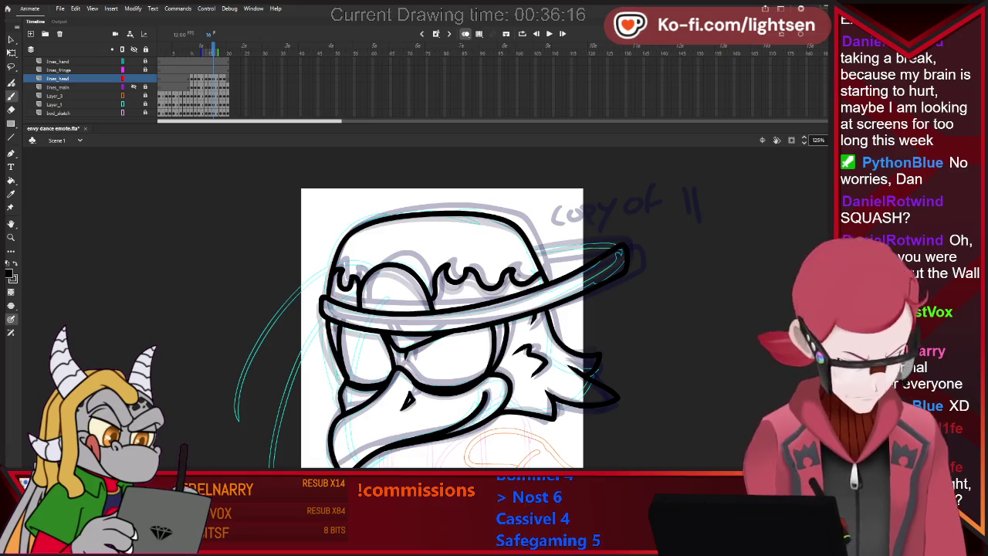
pyautogui.hotkey('ctrl', '-')
# - Flip back and forth between frames 13 and 19 to compare the sketched poses
pyautogui.scroll(2, 510, 326)
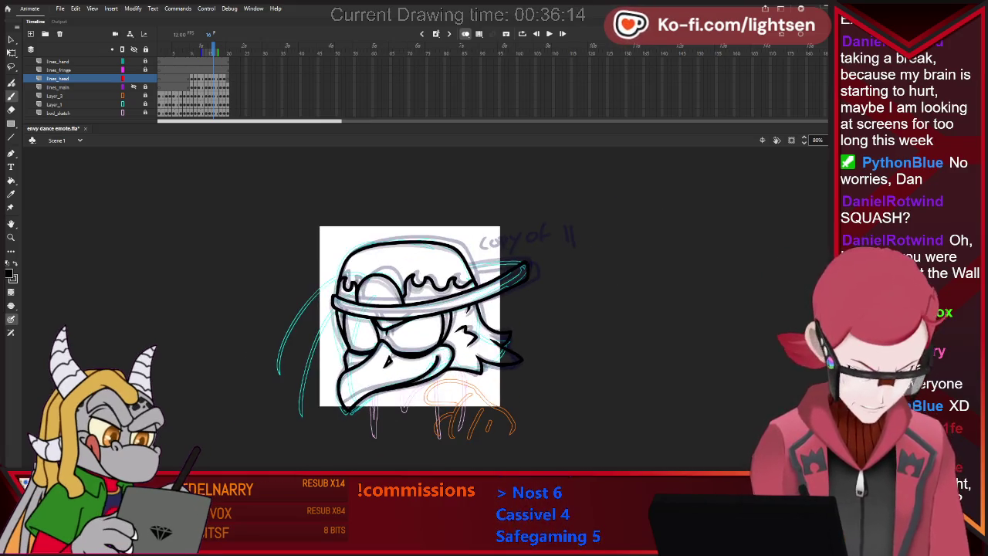
pyautogui.press('.')
pyautogui.press('.')
pyautogui.press(',')
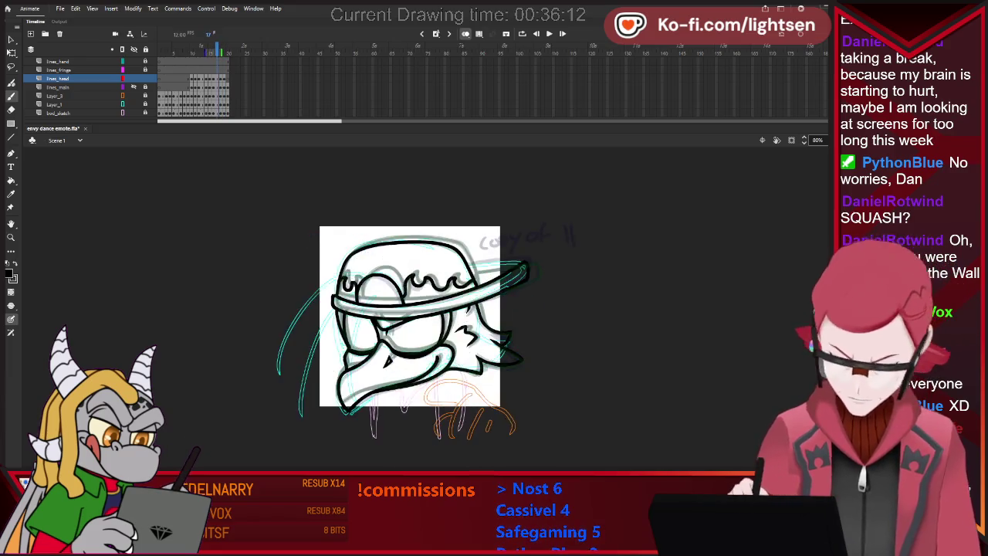
pyautogui.press('.')
pyautogui.press('.')
pyautogui.press(',')
pyautogui.press(',')
pyautogui.press('.')
pyautogui.press('.')
pyautogui.press(',')
pyautogui.press(',')
pyautogui.press(',')
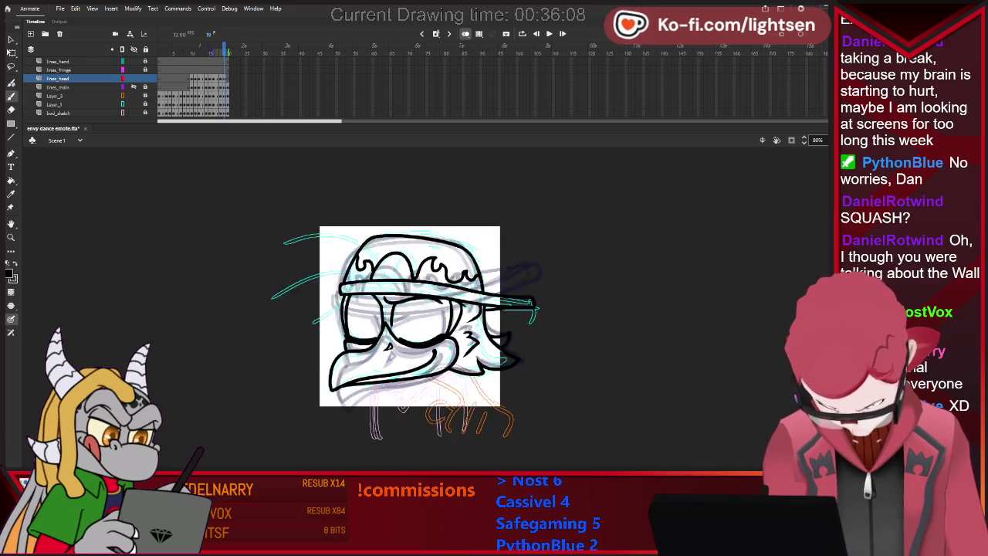
pyautogui.press(',')
pyautogui.press(',')
pyautogui.press(',')
pyautogui.press(',')
pyautogui.press(',')
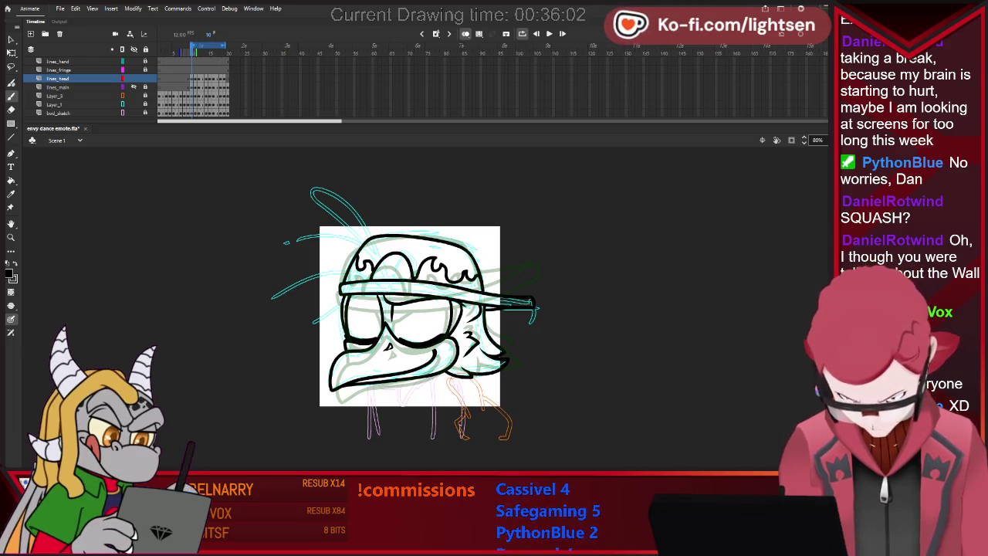
# - Preview the animation, select everything on frame 18, and compare frames 18 to 20
pyautogui.press('Return')
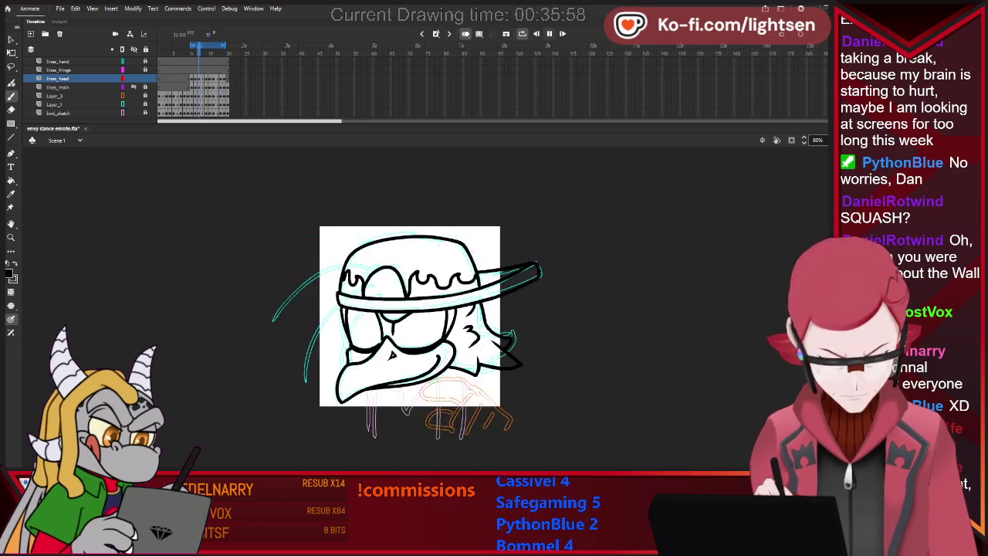
pyautogui.press('Return')
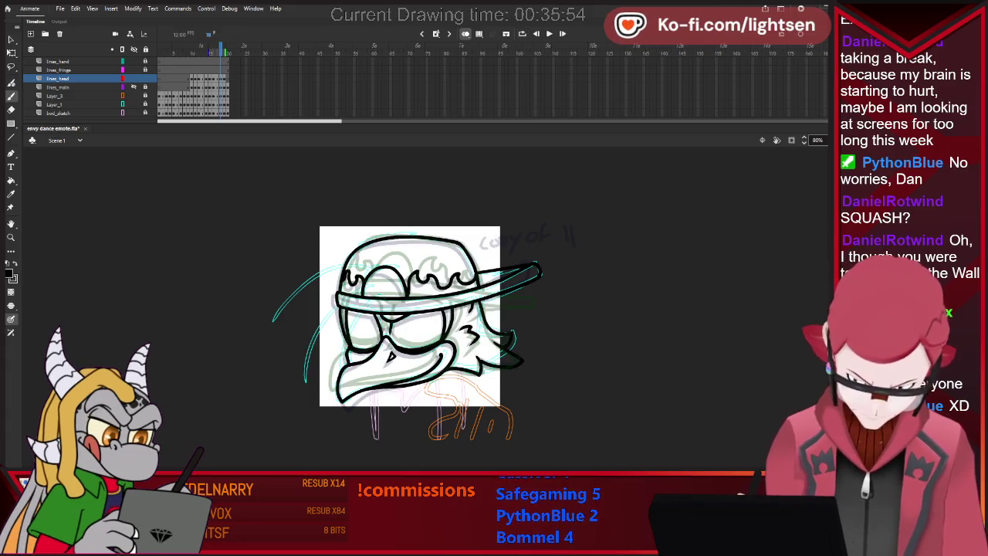
pyautogui.press('.')
pyautogui.press(',')
pyautogui.hotkey('ctrl', 'a')
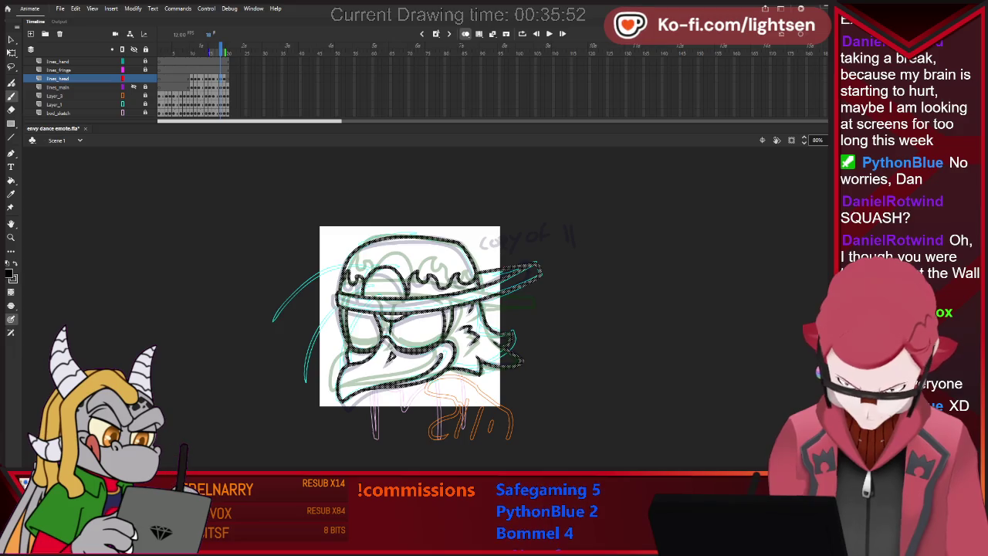
pyautogui.press('.')
pyautogui.press('.')
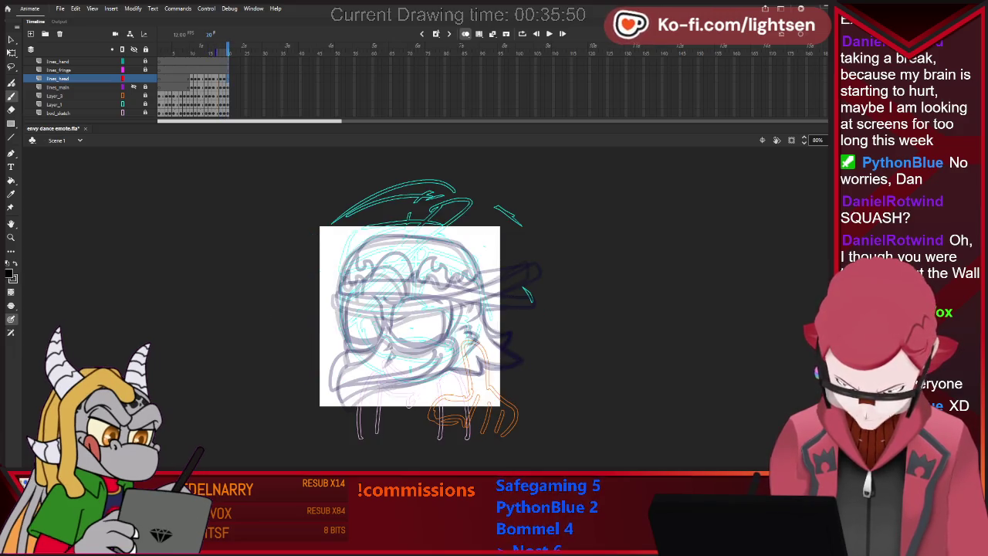
pyautogui.press(',')
pyautogui.press(',')
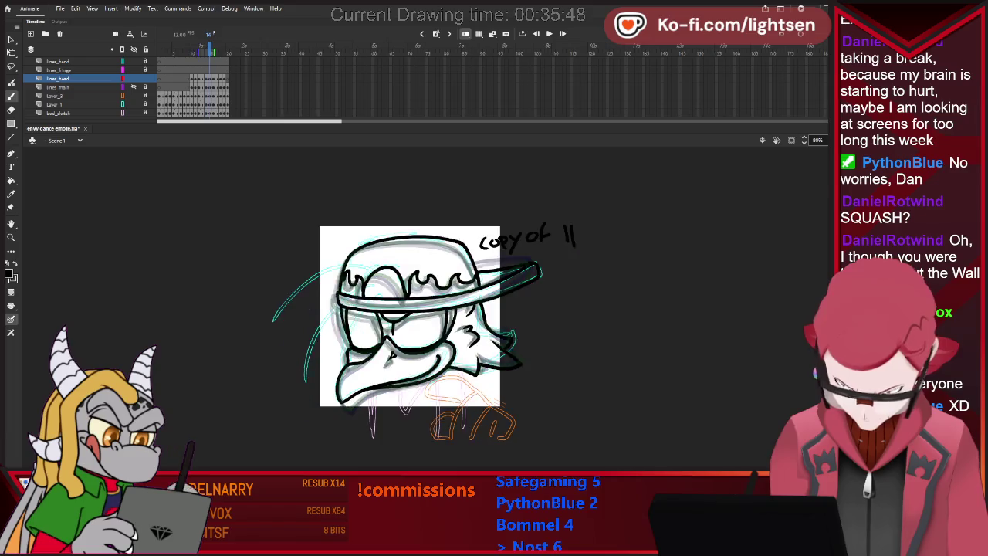
pyautogui.press('.')
pyautogui.press('.')
pyautogui.press(',')
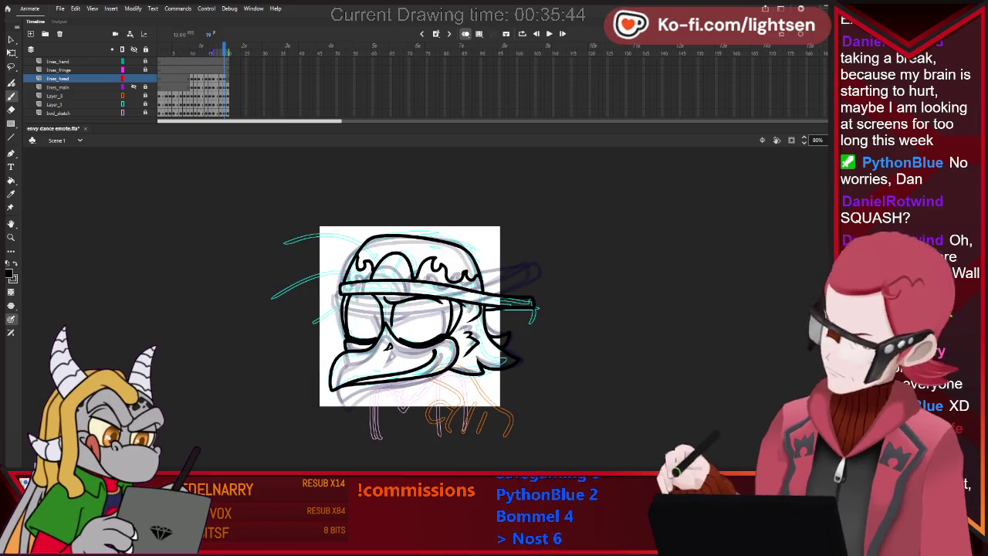
# - Replay from frame 10 up to 19, then compare frames 18 and 19
pyautogui.hotkey('shift', ',')
pyautogui.press('Return')
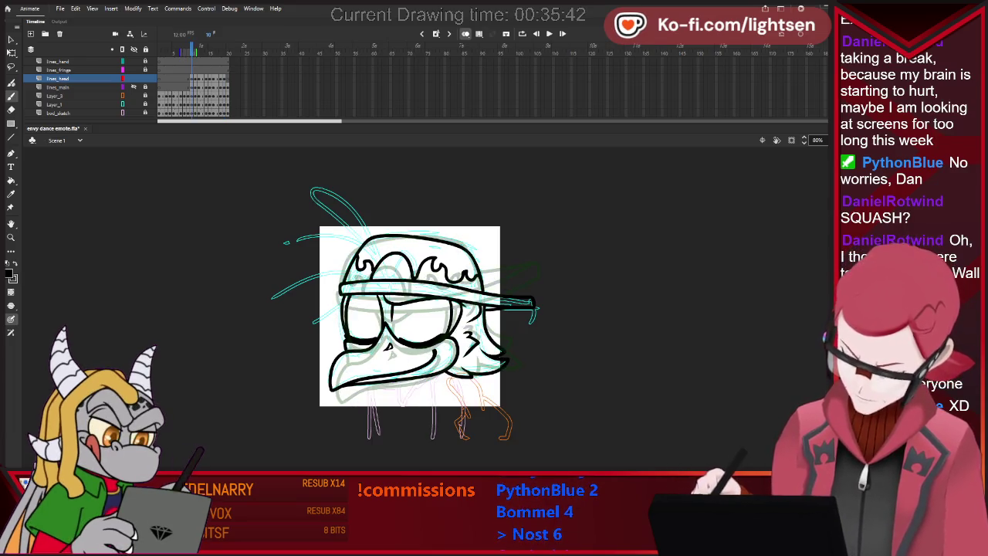
pyautogui.press('.')
pyautogui.press(',')
pyautogui.press(',')
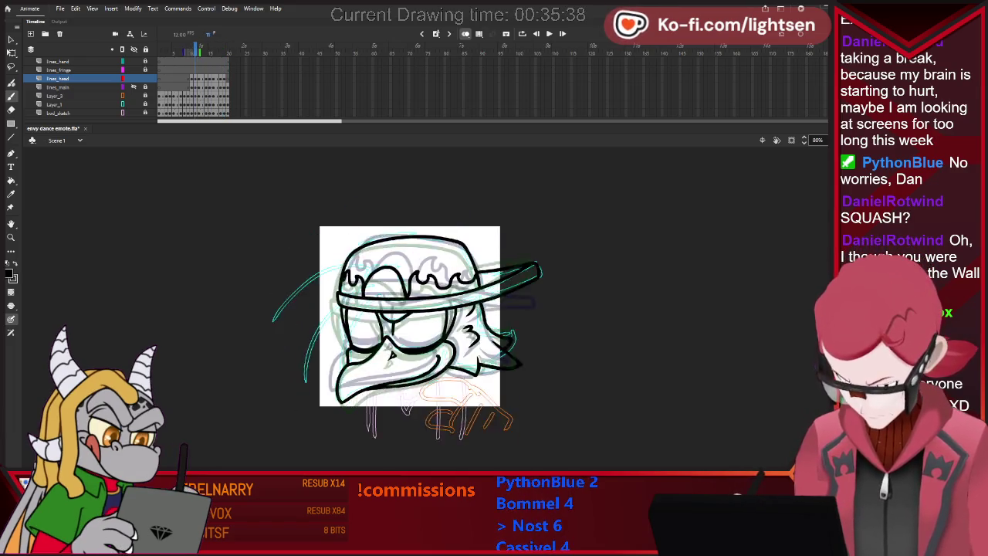
pyautogui.press('.')
pyautogui.press(',')
pyautogui.press('.')
pyautogui.press('.')
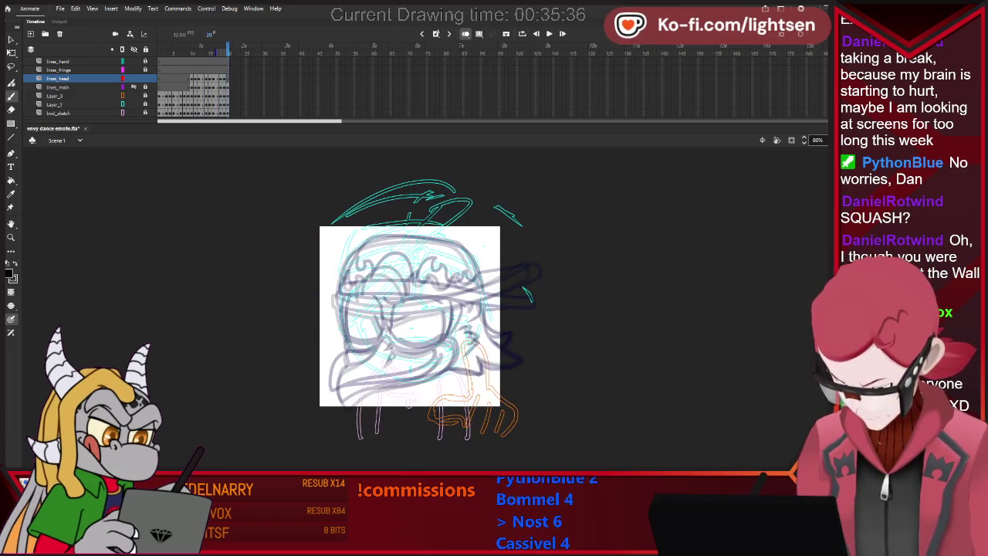
pyautogui.press(',')
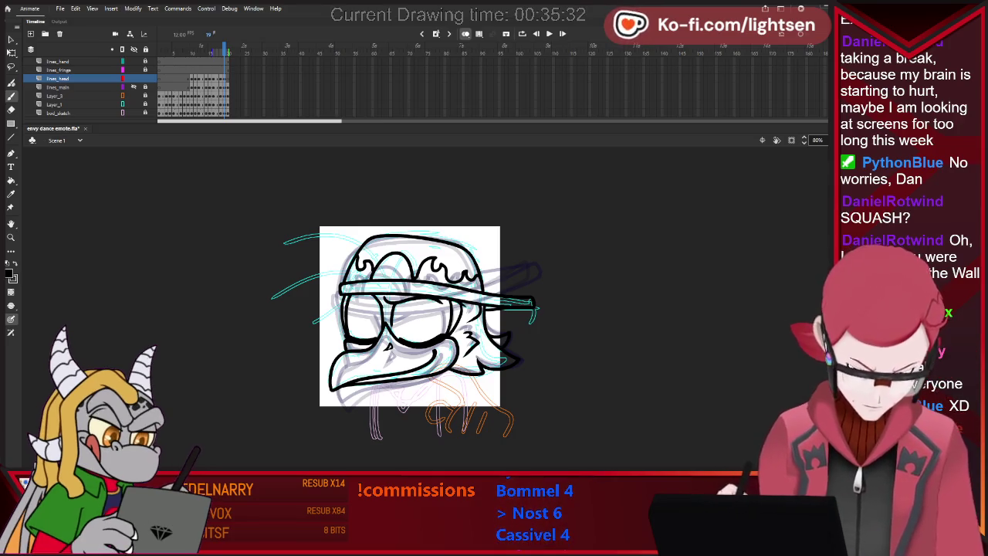
# - Go to frame 20 and turn onion skinning off to see only its sketch
pyautogui.press('.')
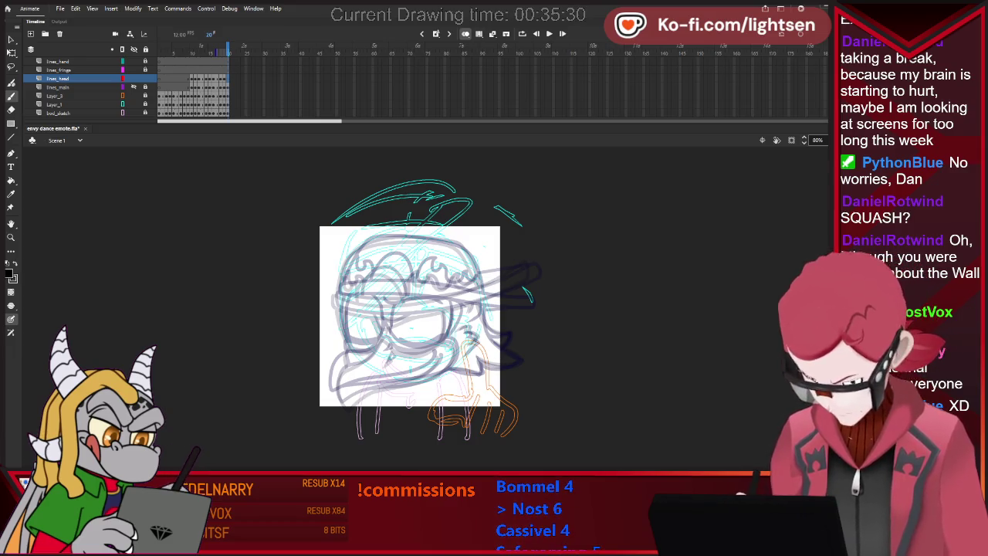
pyautogui.hotkey('alt', 'shift', 'o')
pyautogui.scroll(-2, 448, 317)
# - Zoom in, turn onion skinning back on, preview playback, and return to frame 20 with the Brush
pyautogui.scroll(2, 424, 308)
pyautogui.scroll(1, 446, 256)
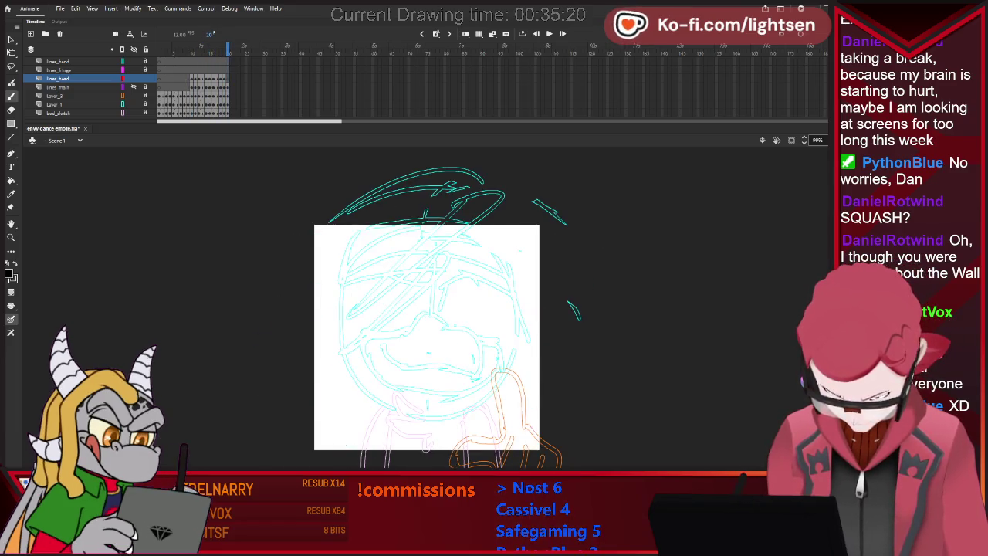
pyautogui.press('e')
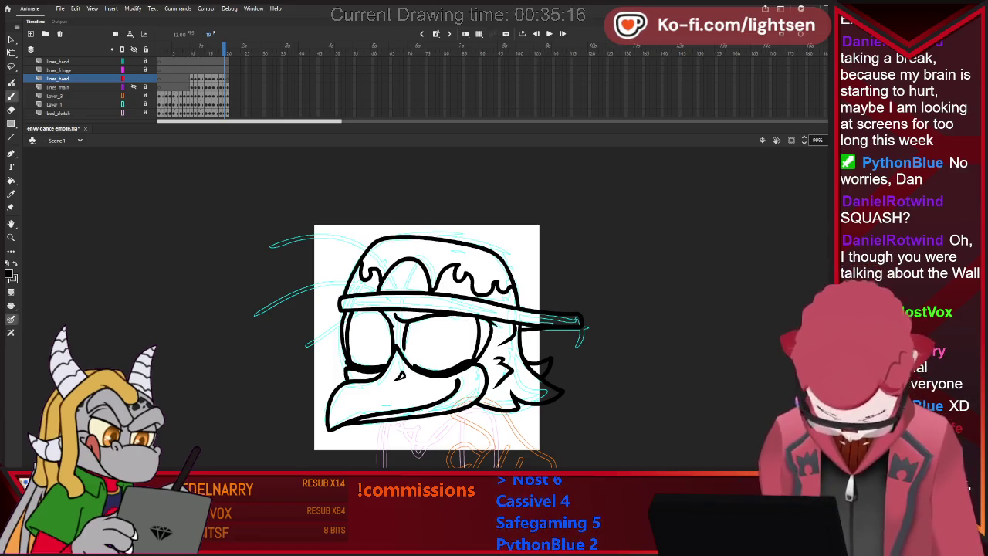
pyautogui.press('b')
pyautogui.hotkey('alt', 'shift', 'o')
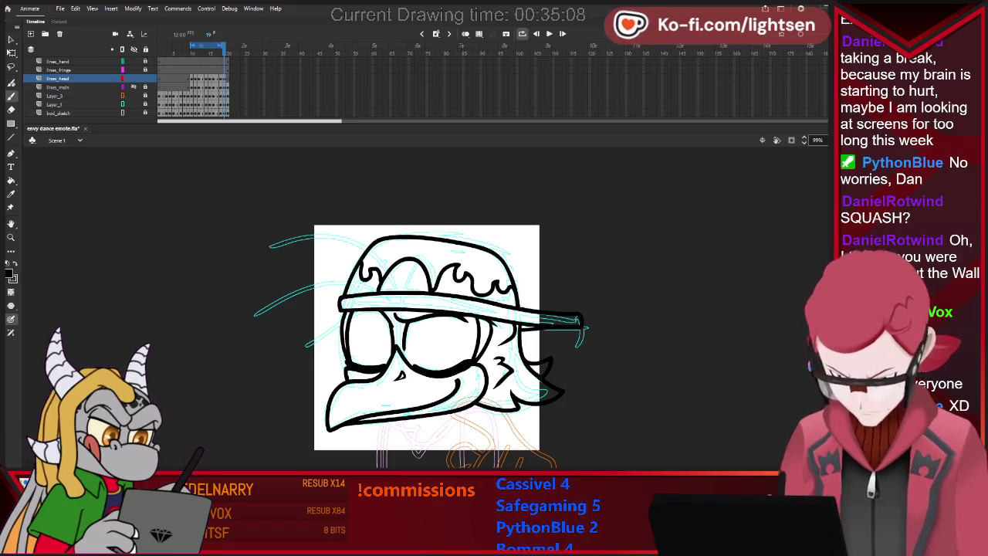
pyautogui.press('Return')
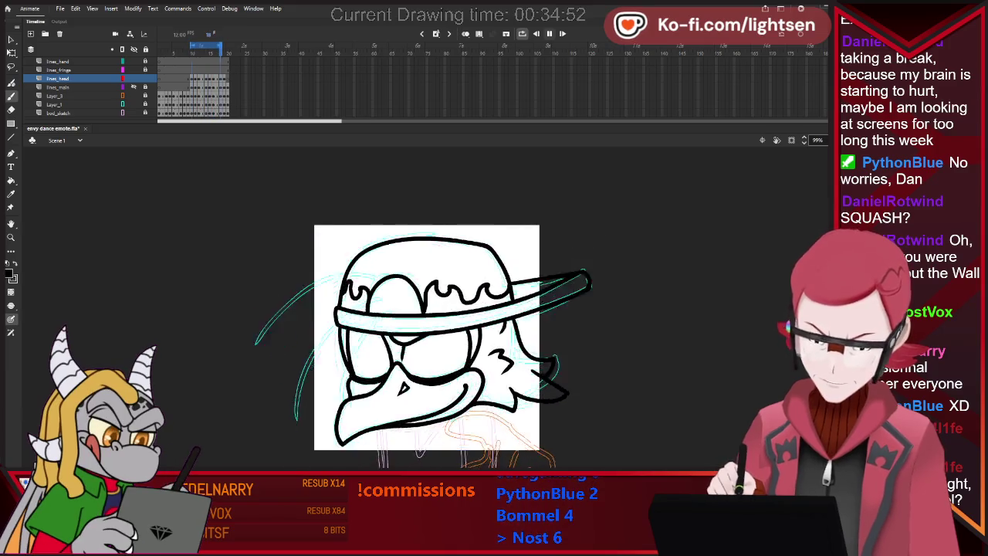
pyautogui.press('Return')
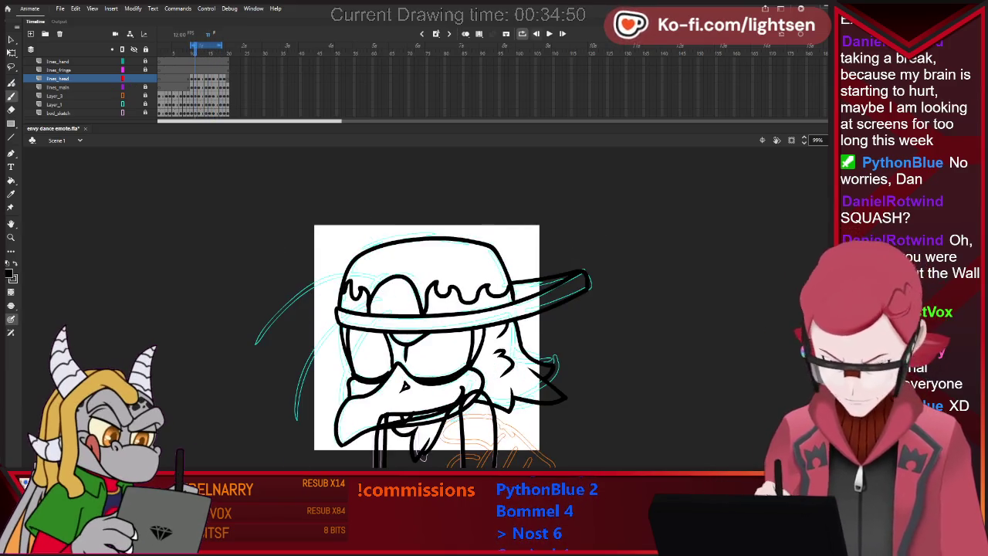
pyautogui.press('Return')
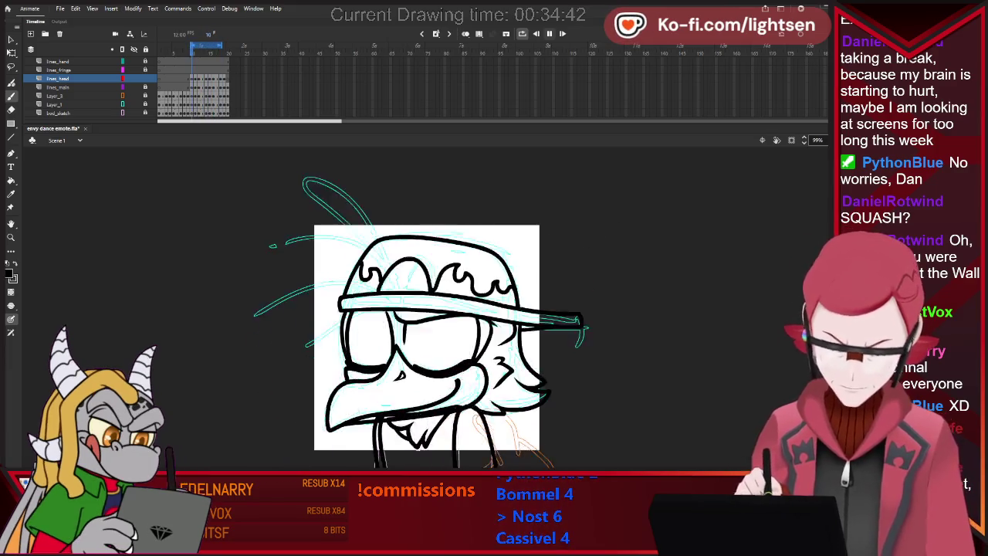
pyautogui.press('Return')
pyautogui.press('.')
pyautogui.press('.')
pyautogui.press('.')
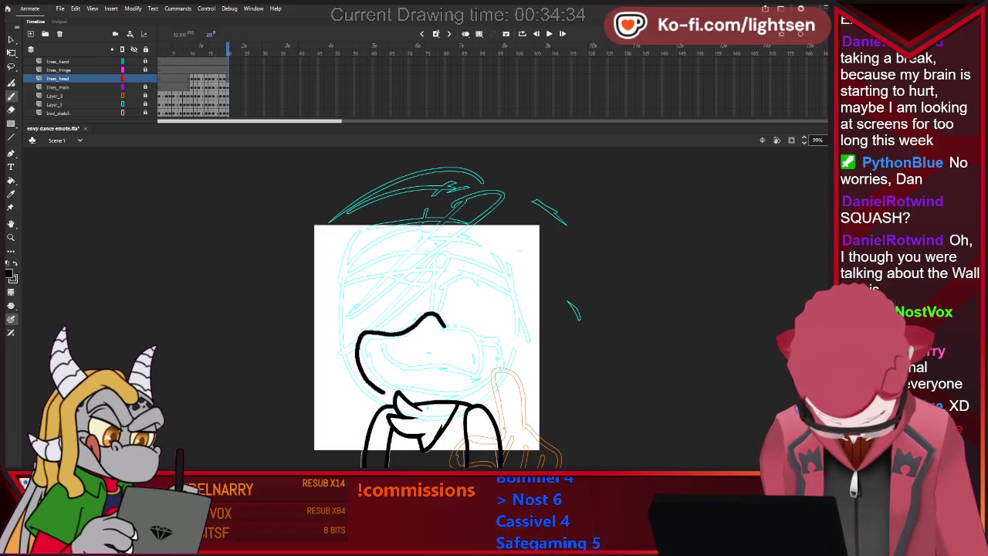
# - Ink the top of the mouth and extend the head outline left and right from the chin
pyautogui.moveTo(377, 344); pyautogui.dragTo(381, 346)
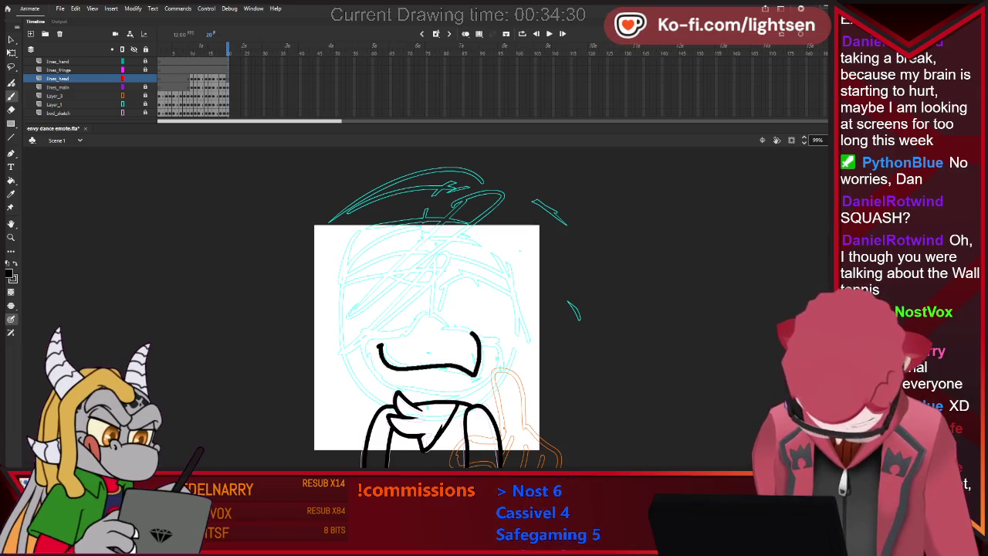
pyautogui.moveTo(437, 328); pyautogui.dragTo(478, 373)
pyautogui.moveTo(397, 334)
pyautogui.mouseDown()
pyautogui.moveTo(421, 322)
pyautogui.moveTo(385, 330)
pyautogui.mouseUp()
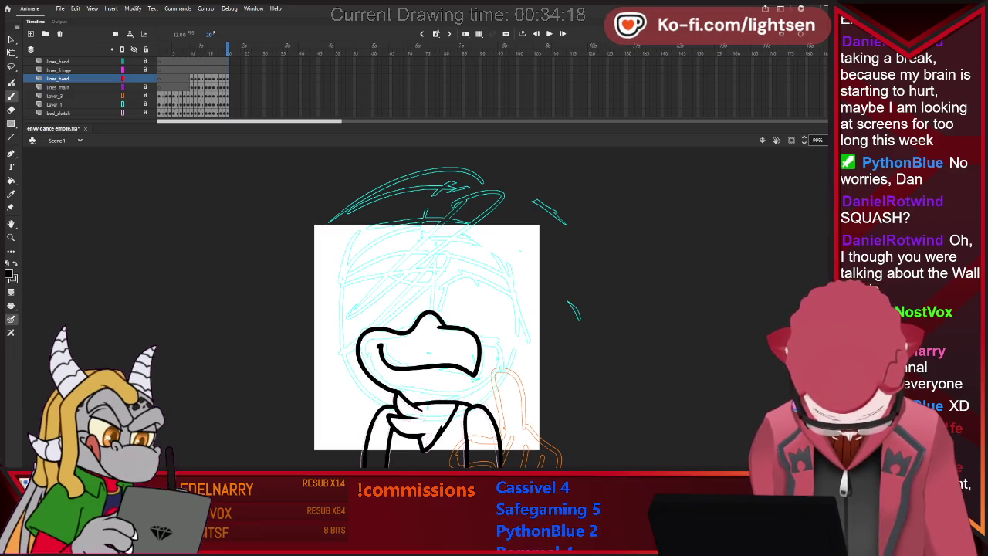
pyautogui.moveTo(458, 396); pyautogui.dragTo(498, 362)
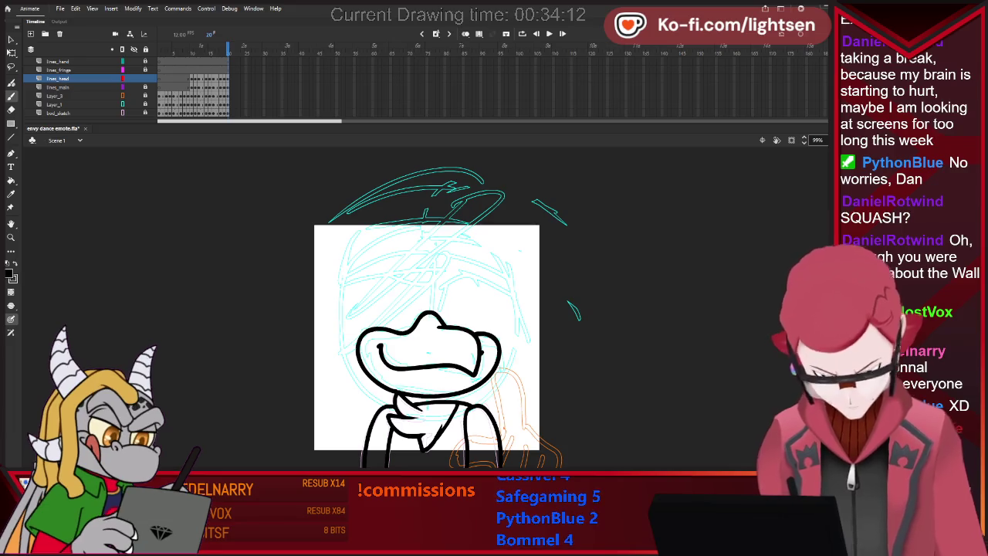
# - Flip between frames 19 and 20 to compare the new ink strokes
pyautogui.press(',')
pyautogui.press('.')
pyautogui.press(',')
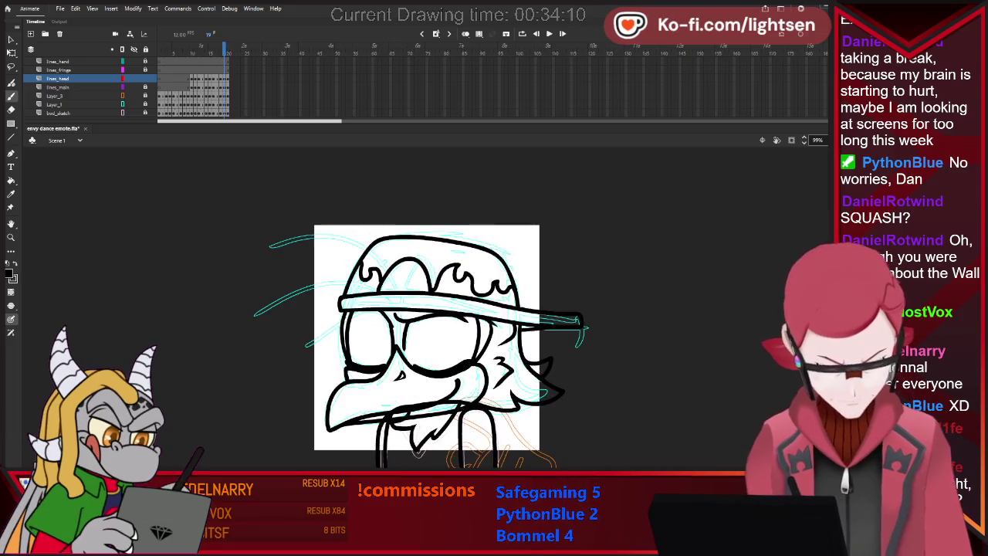
pyautogui.press('.')
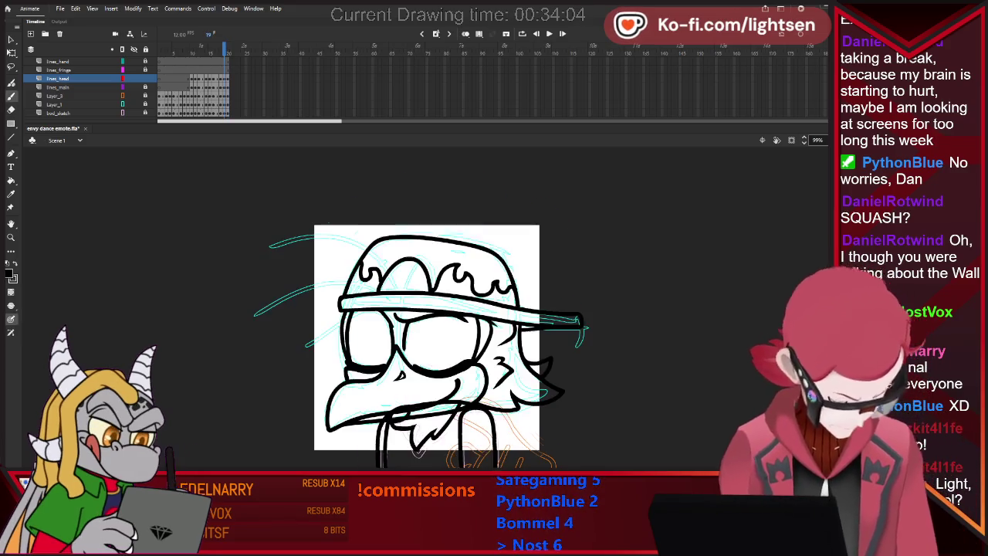
pyautogui.press(',')
pyautogui.press('.')
pyautogui.press(',')
pyautogui.press('.')
pyautogui.press(',')
pyautogui.press('.')
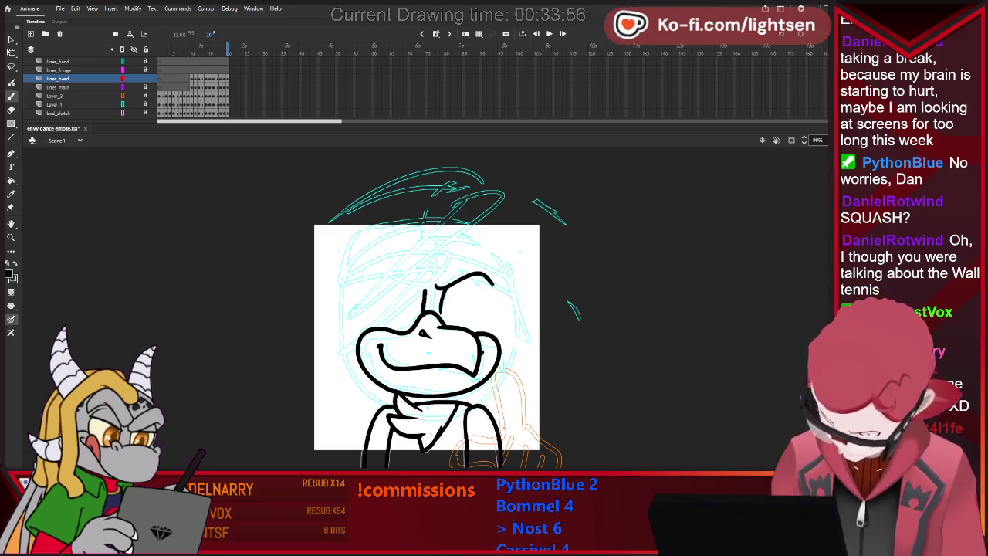
# - Ink the angry left eyebrow and turn on onion-skin ghosts of nearby frames
pyautogui.moveTo(394, 270); pyautogui.dragTo(423, 294)
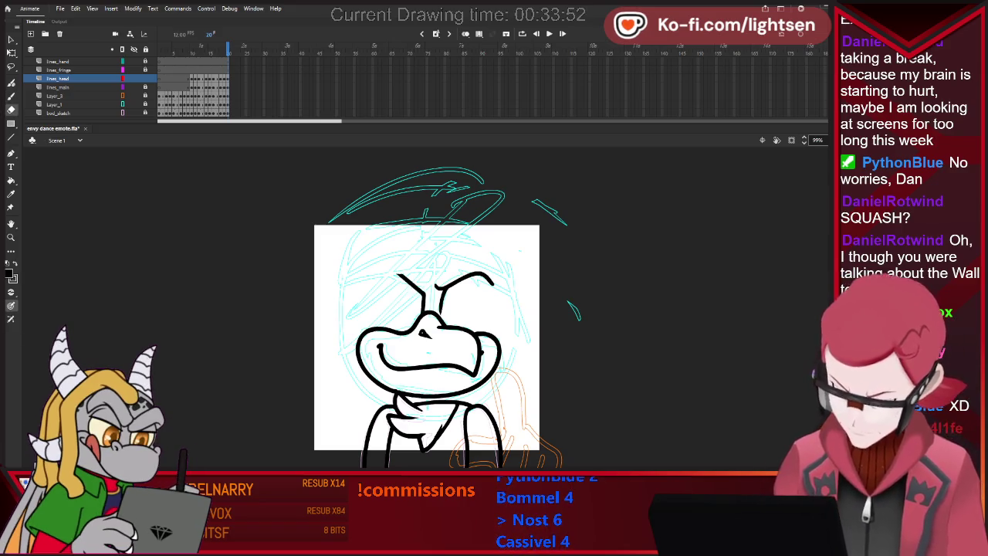
pyautogui.press('b')
pyautogui.press('.')
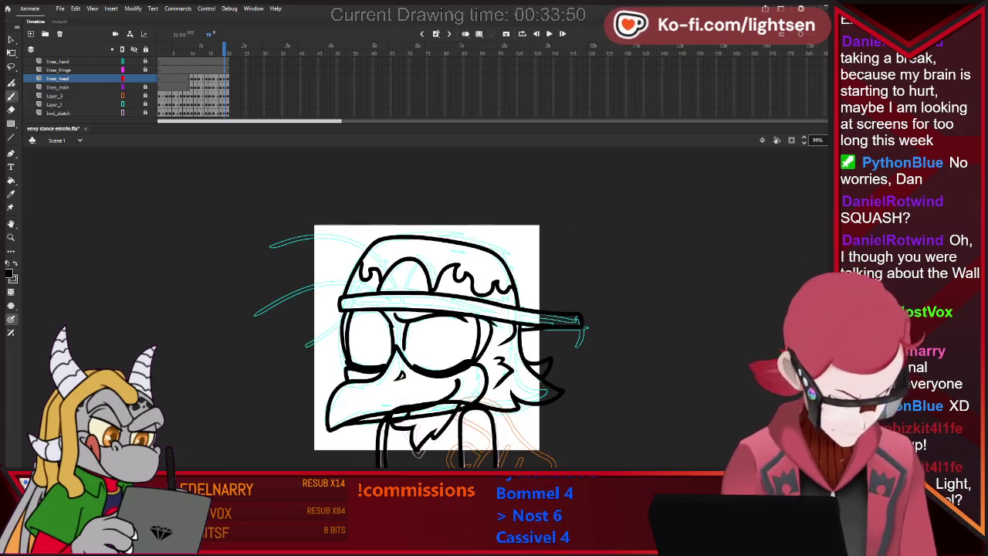
pyautogui.press(',')
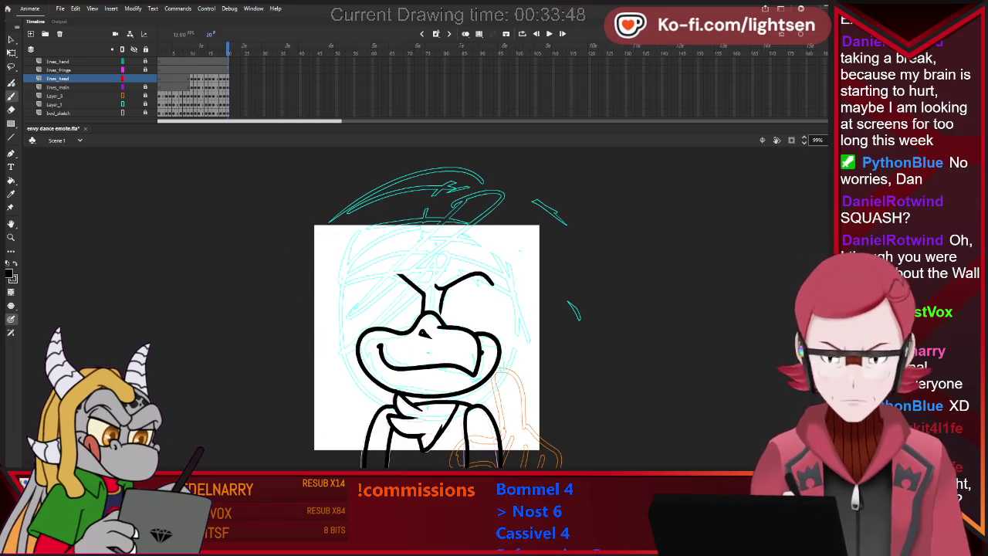
pyautogui.hotkey('alt', 'shift', 'o')
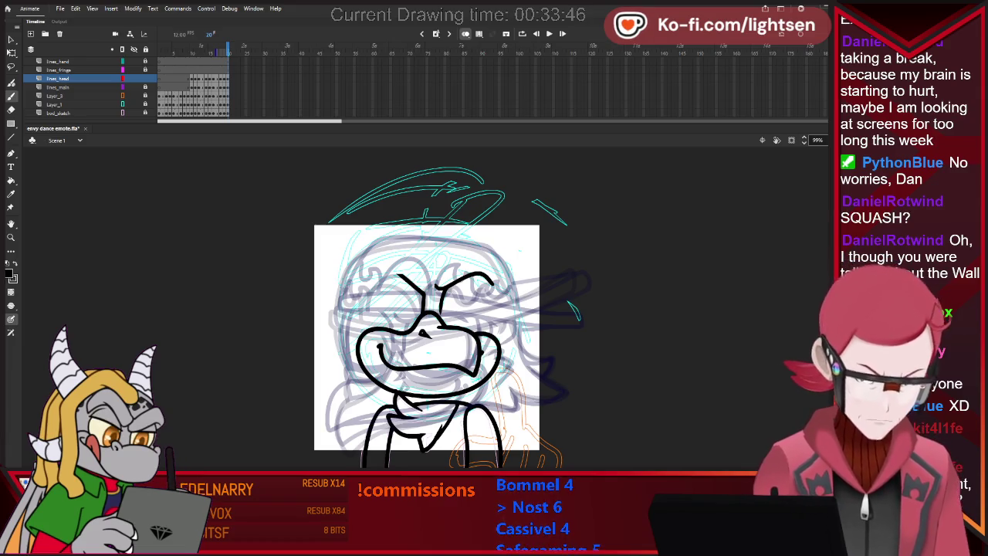
# - Ink the left edge of the head outline, checking it against the neighbouring frame
pyautogui.press('.')
pyautogui.press(',')
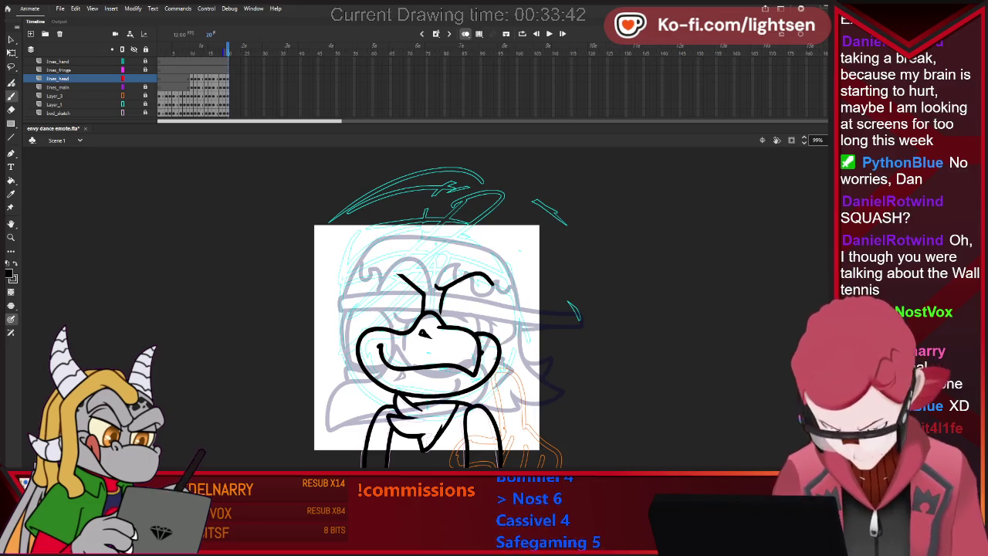
pyautogui.moveTo(360, 377); pyautogui.dragTo(343, 412)
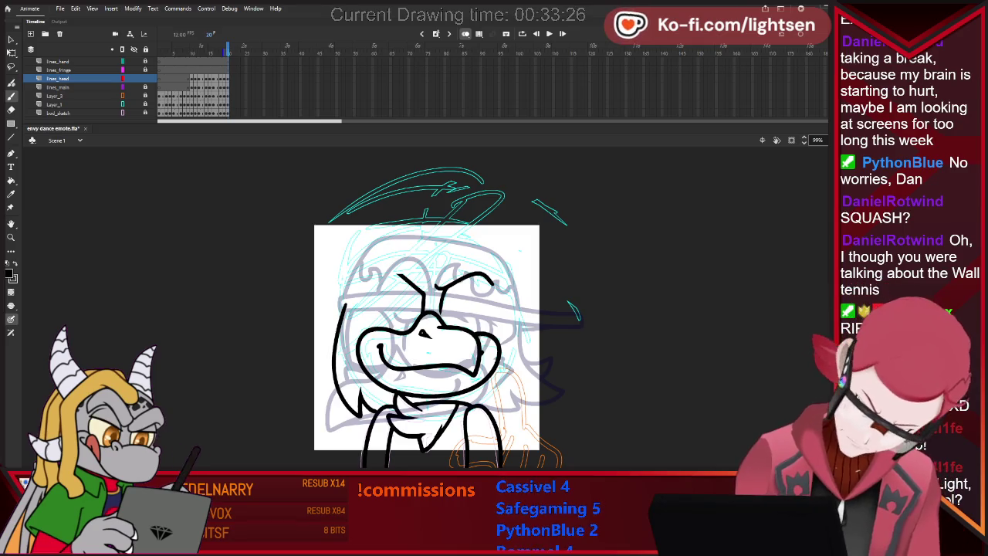
pyautogui.press('.')
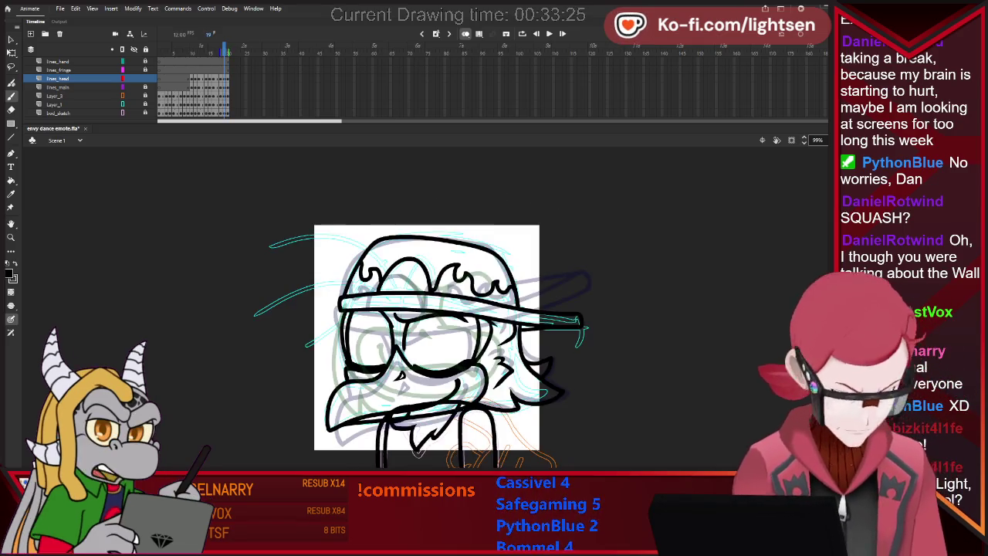
pyautogui.press(',')
pyautogui.press('.')
pyautogui.press(',')
pyautogui.press('.')
pyautogui.press(',')
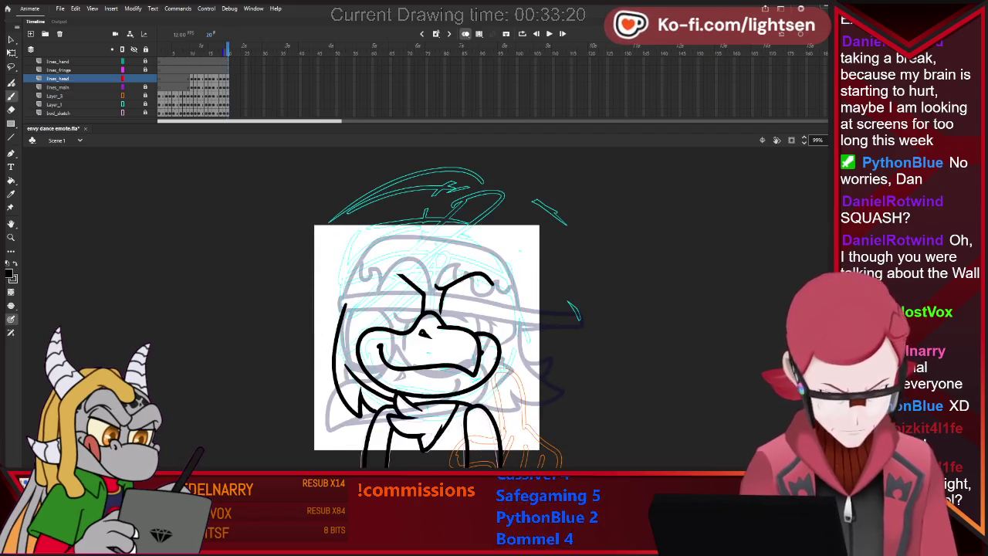
# - Touch up the head-side outlines with the Eraser and Brush while comparing adjacent frames
pyautogui.press('.')
pyautogui.press(',')
pyautogui.press('.')
pyautogui.press(',')
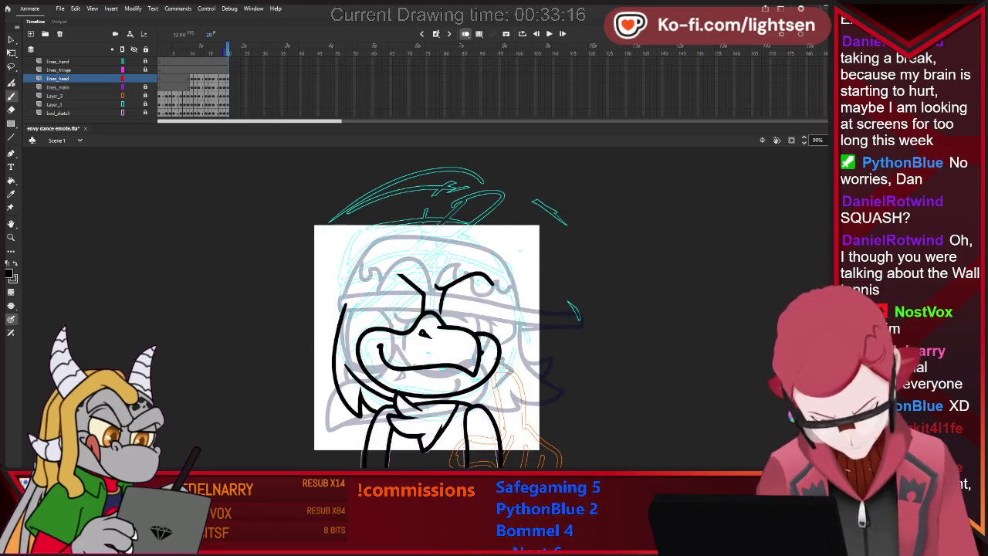
pyautogui.press('e')
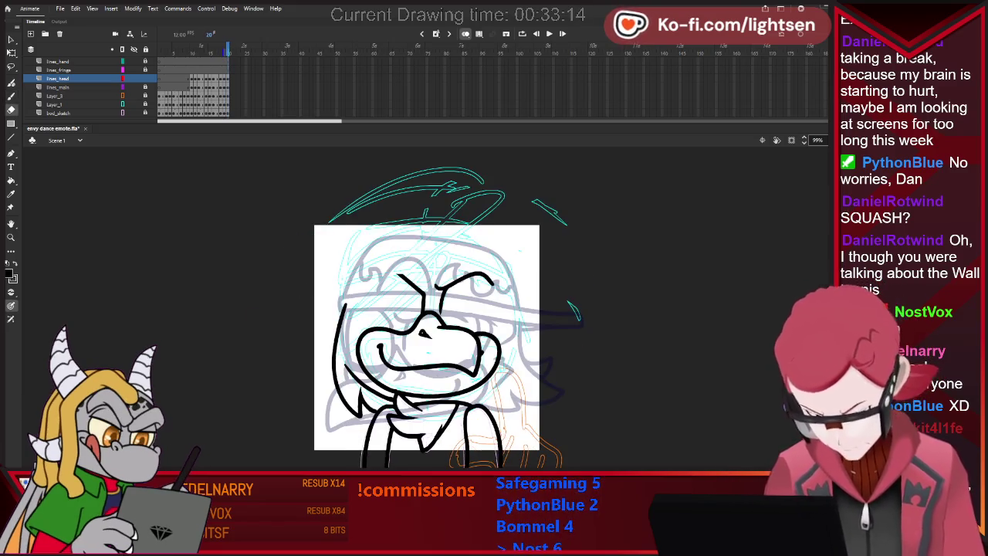
pyautogui.press('b')
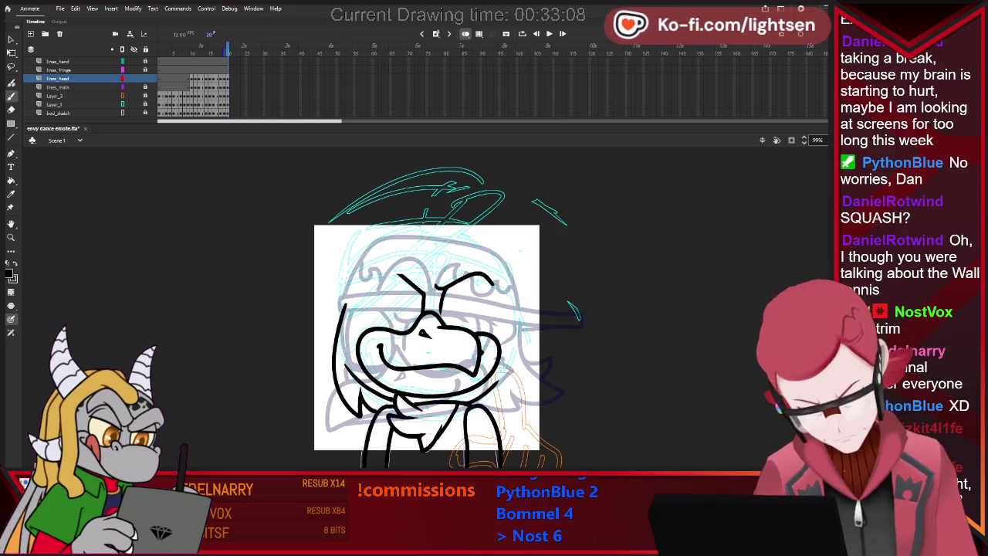
pyautogui.press(',')
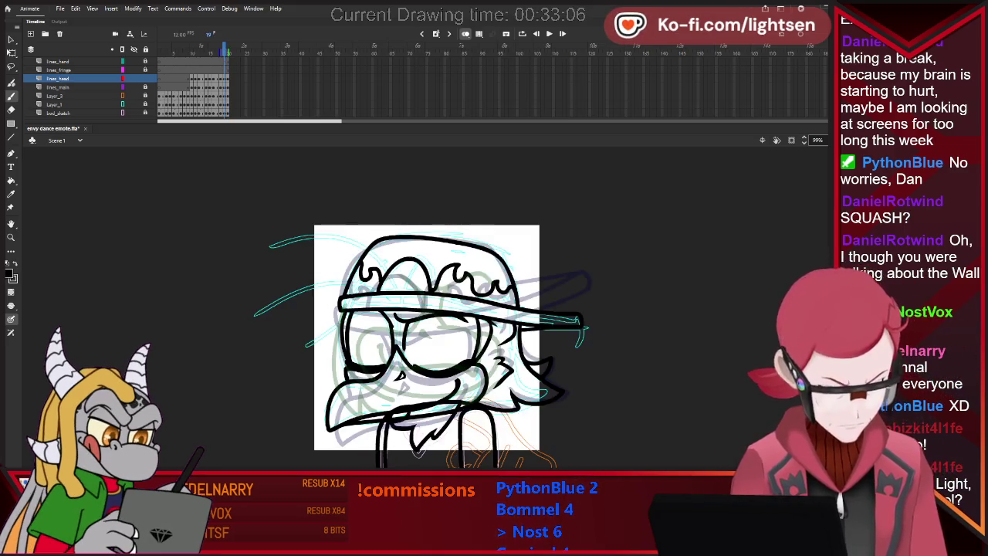
pyautogui.press('.')
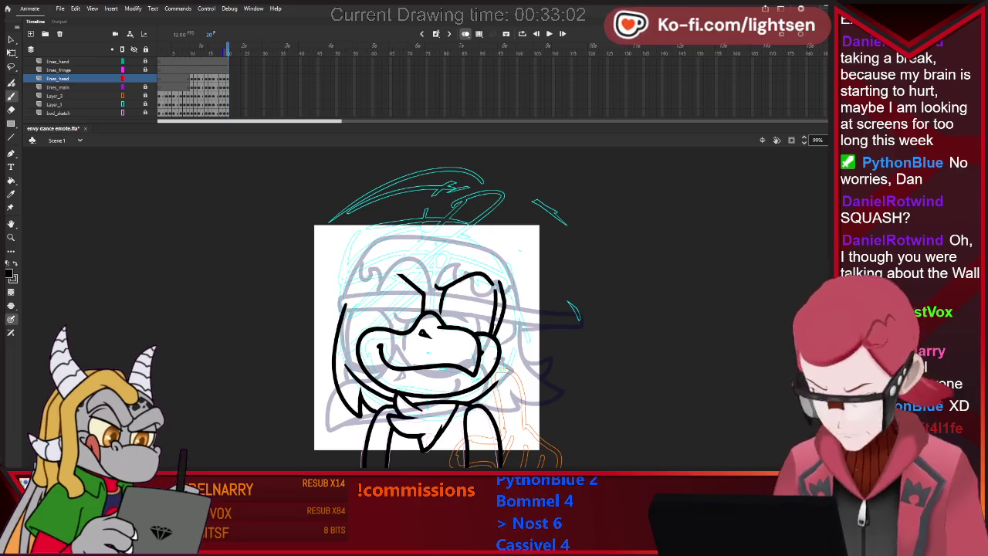
pyautogui.press(',')
pyautogui.press('.')
# - Ink the head's upper-left curve and a short centre-left line, comparing the capped frame
pyautogui.moveTo(381, 270); pyautogui.dragTo(355, 335)
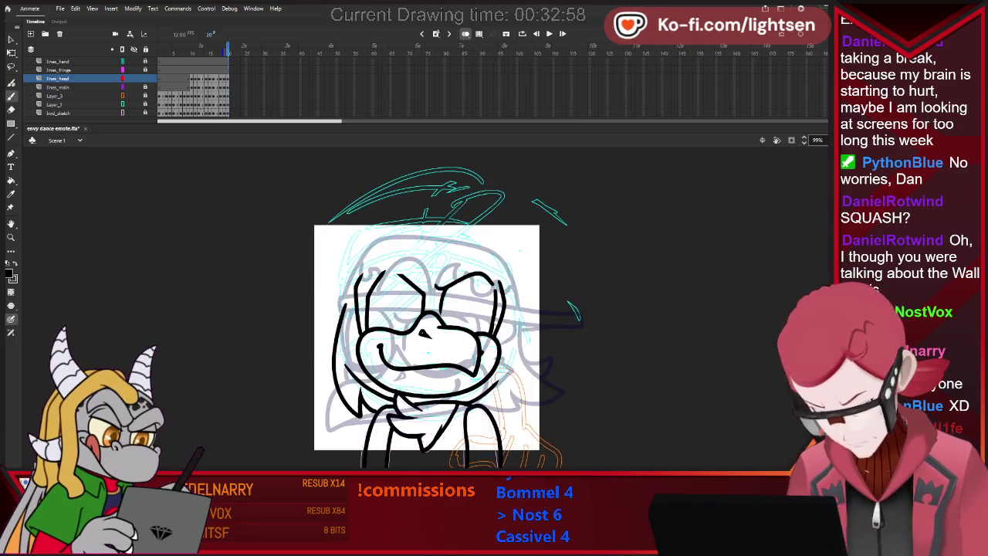
pyautogui.press('.')
pyautogui.press(',')
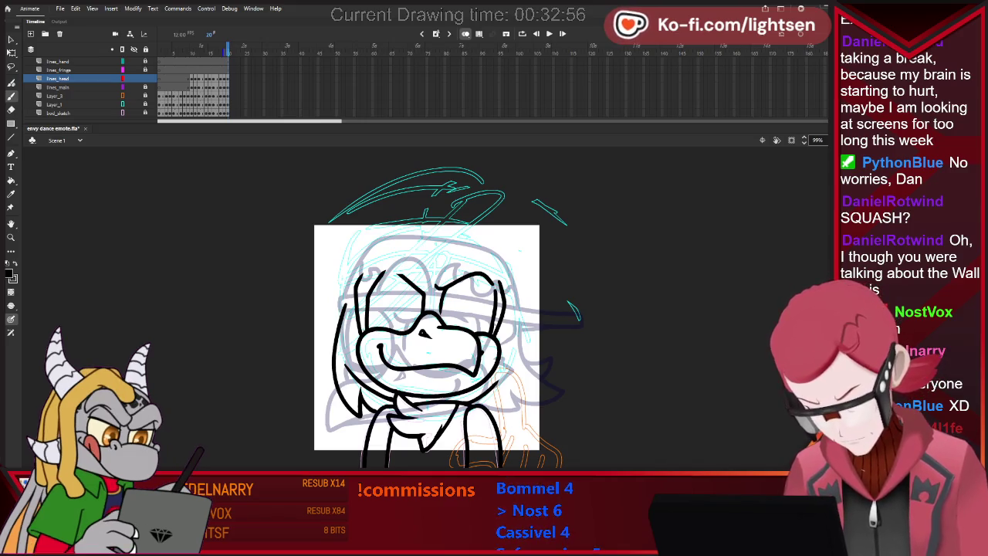
pyautogui.moveTo(384, 330); pyautogui.dragTo(411, 327)
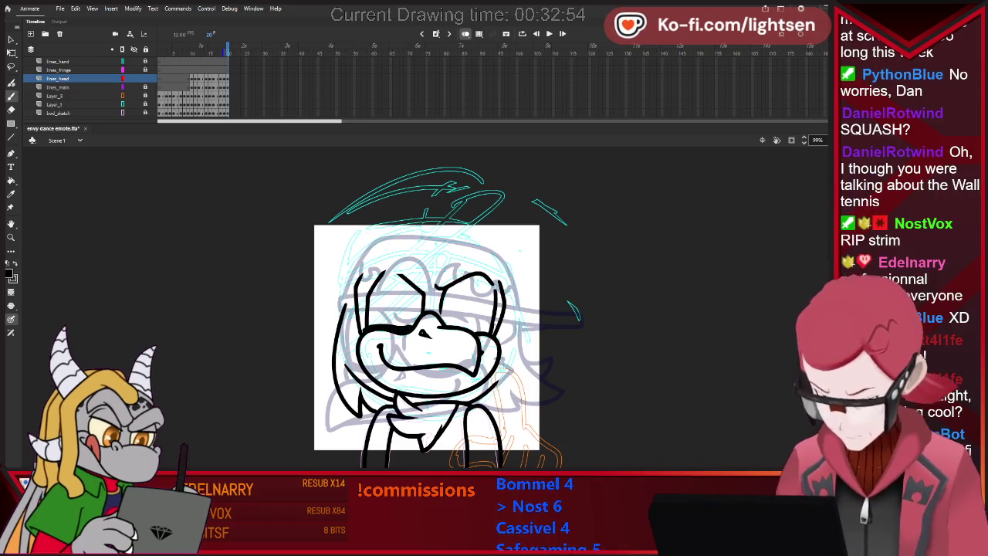
pyautogui.press('.')
pyautogui.press(',')
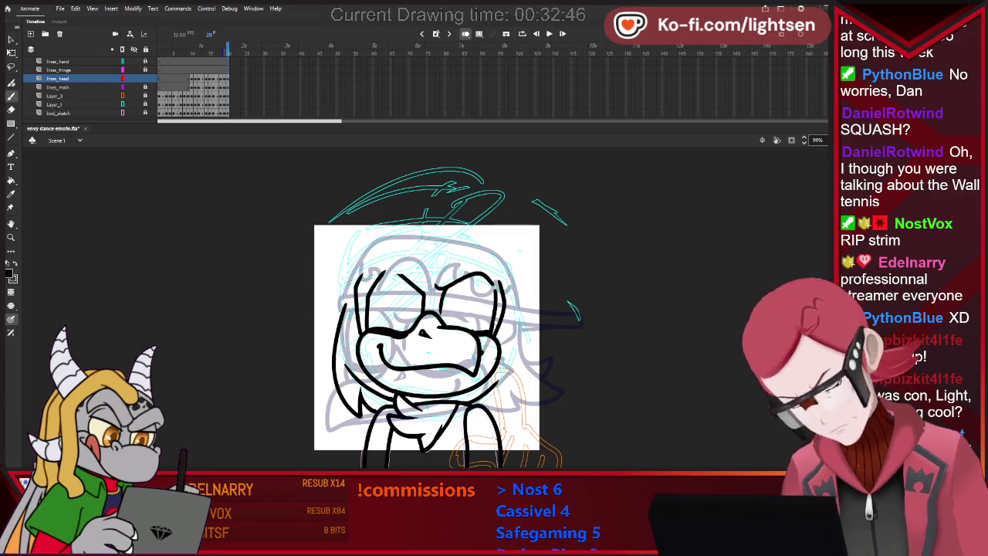
# - Ink a stroke along the top of the head for the cap brim
pyautogui.press('.')
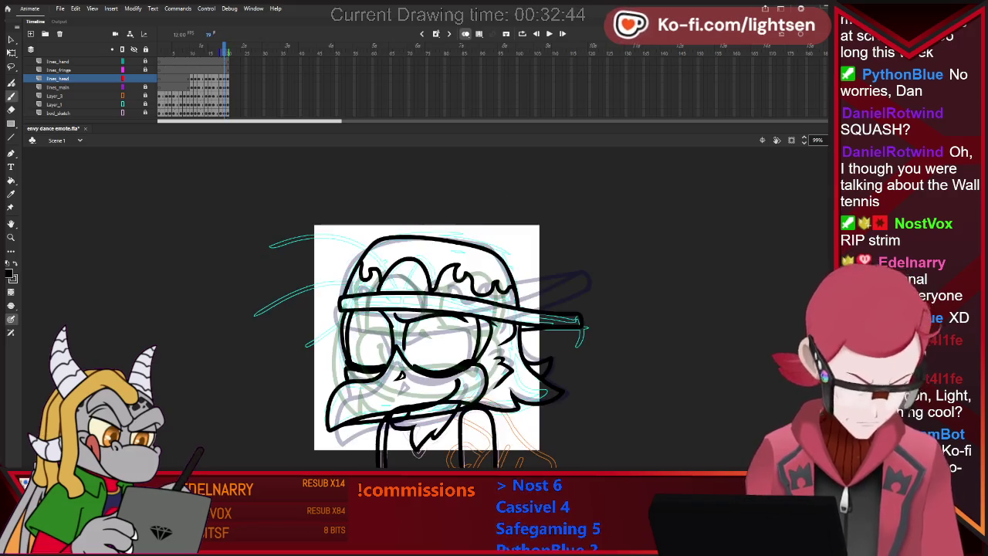
pyautogui.press(',')
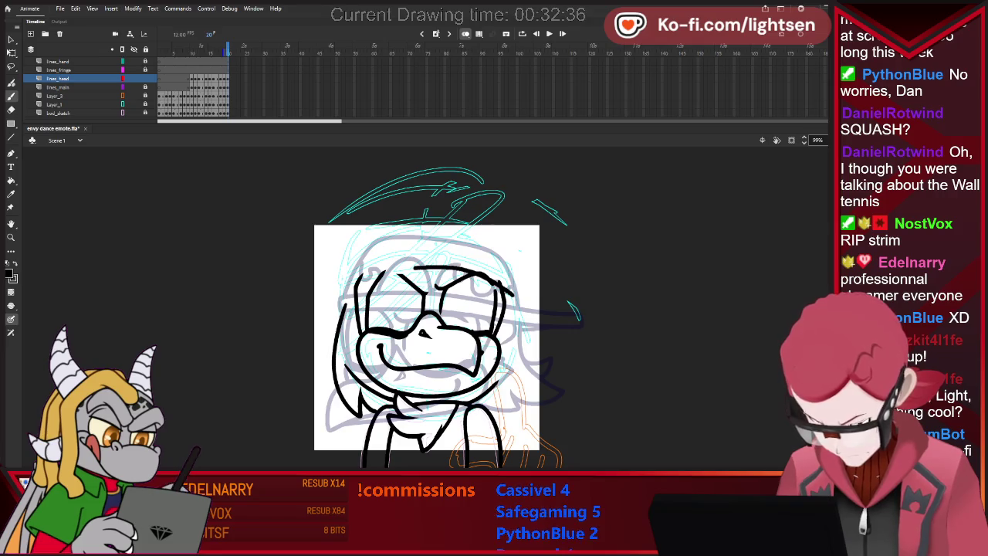
pyautogui.moveTo(371, 263); pyautogui.dragTo(406, 252)
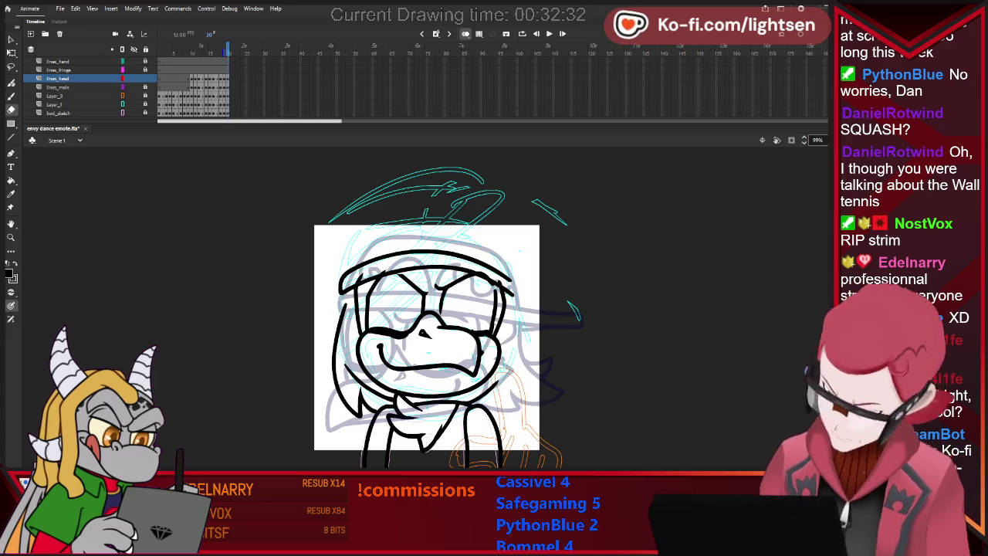
# - Try erasing lines near the hat brim, then undo it and return to the Brush
pyautogui.press('e')
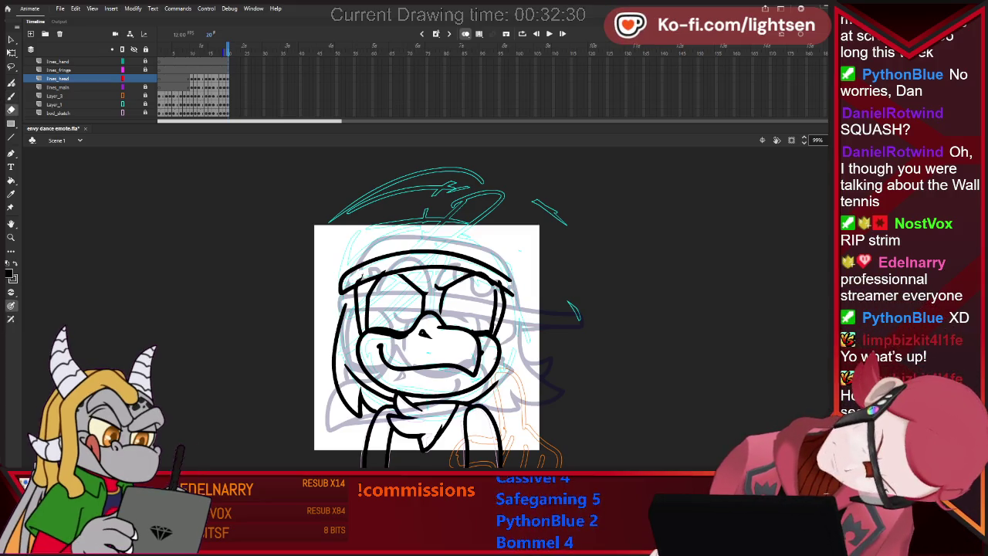
pyautogui.moveTo(372, 274); pyautogui.dragTo(474, 267)
pyautogui.hotkey('ctrl', 'z')
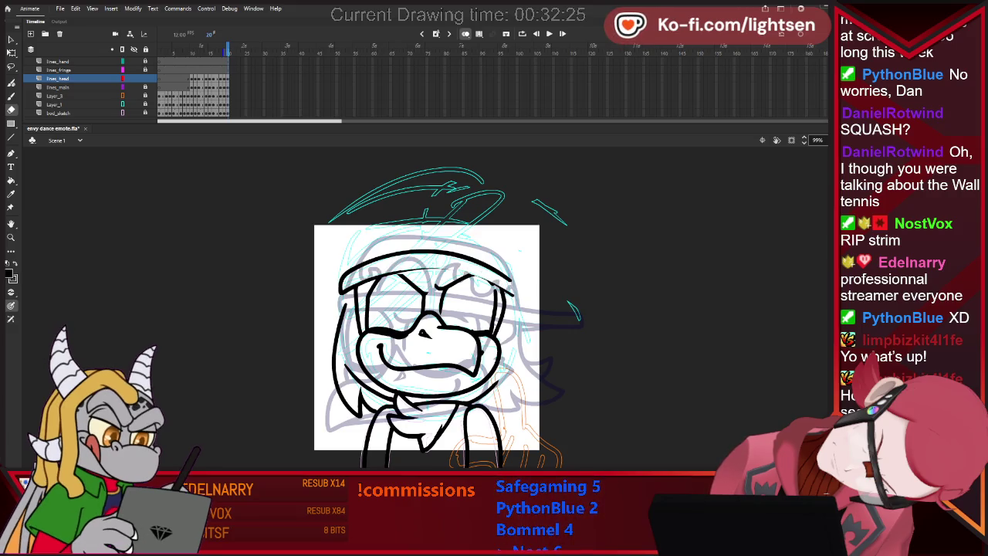
pyautogui.press('b')
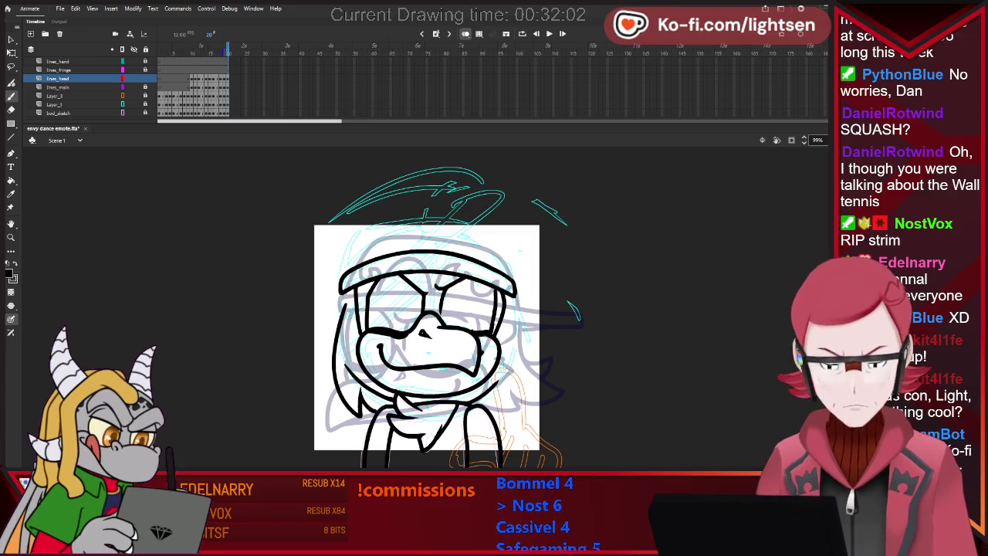
# - Refine the cap brim into the head sides, alternating Eraser and Brush and checking the previous frame
pyautogui.press('e')
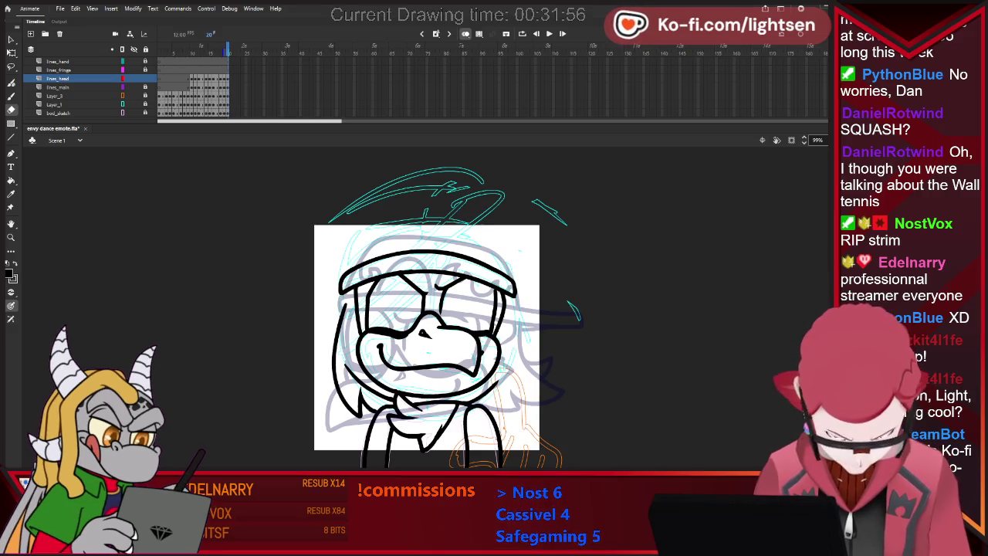
pyautogui.press('b')
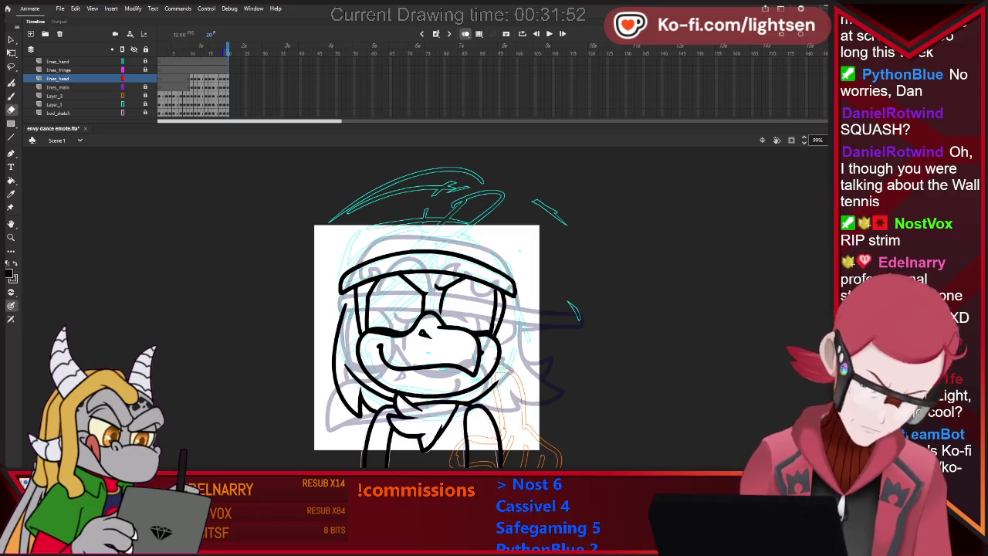
pyautogui.press('e')
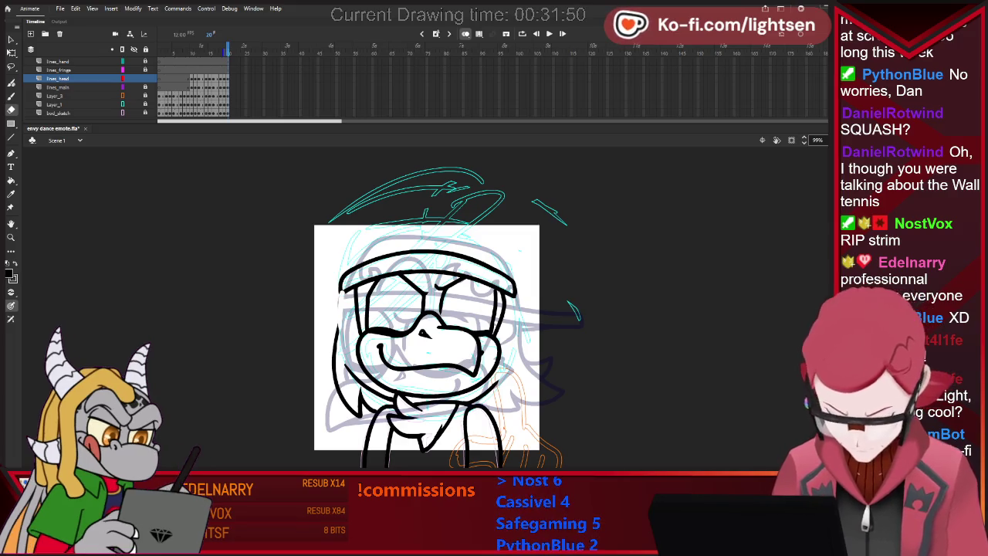
pyautogui.press('b')
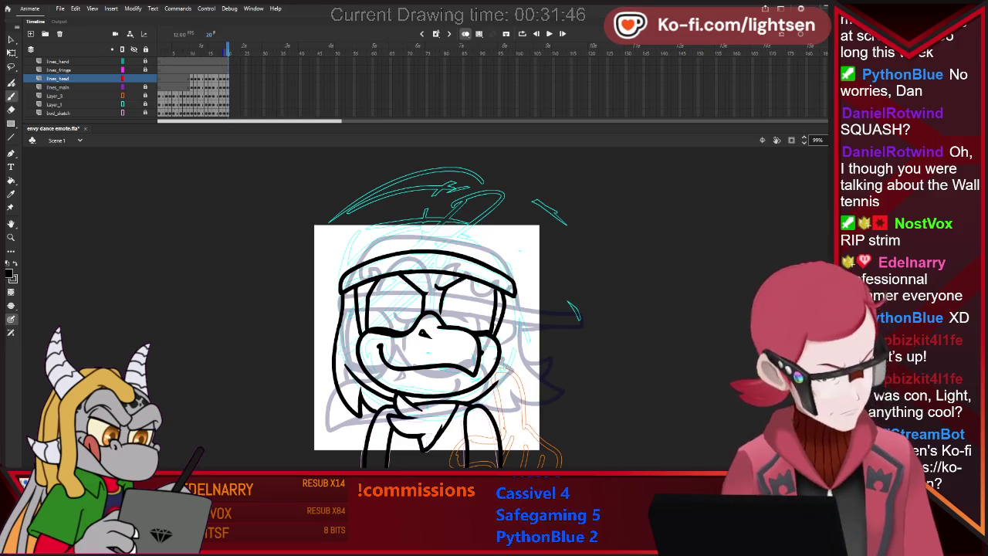
pyautogui.press('.')
pyautogui.press(',')
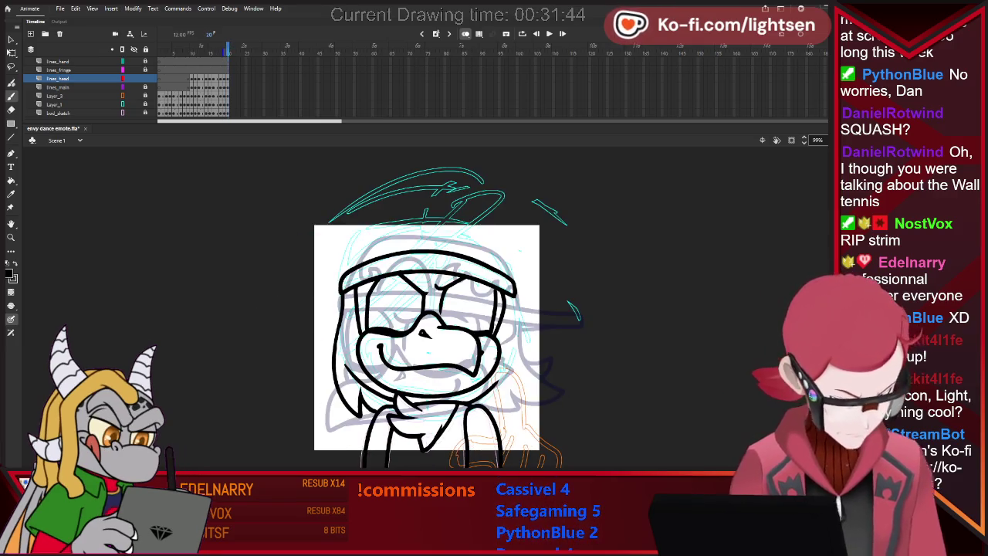
pyautogui.press('e')
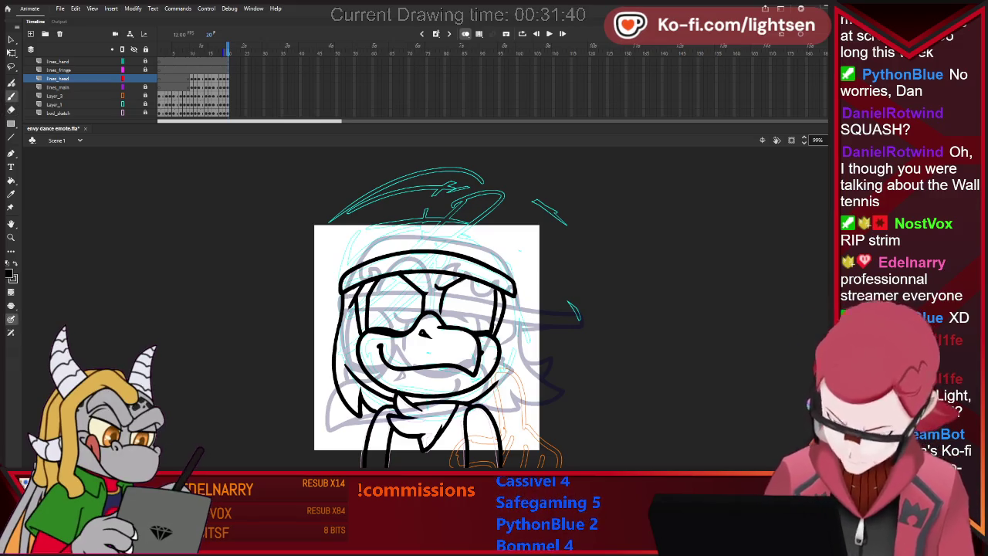
pyautogui.press('b')
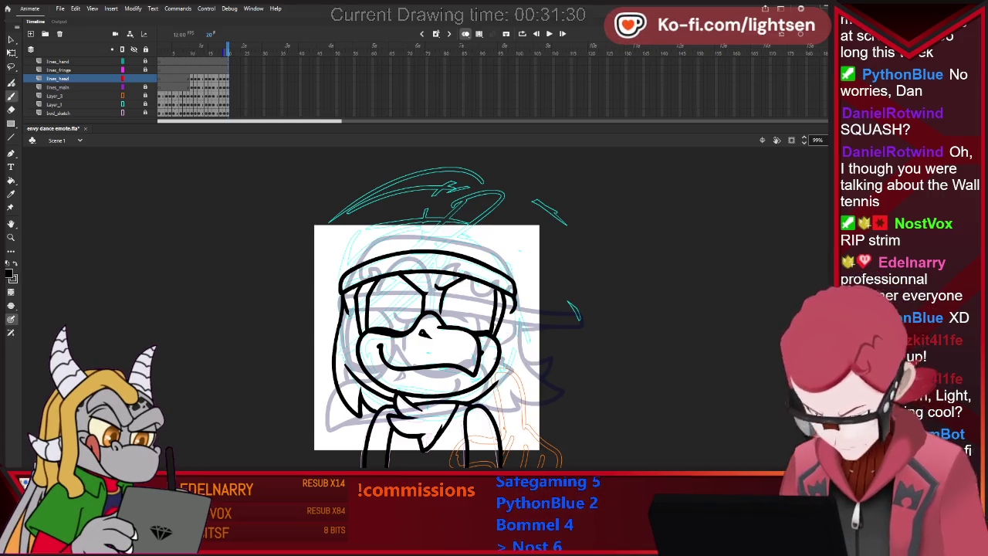
pyautogui.press('.')
pyautogui.press(',')
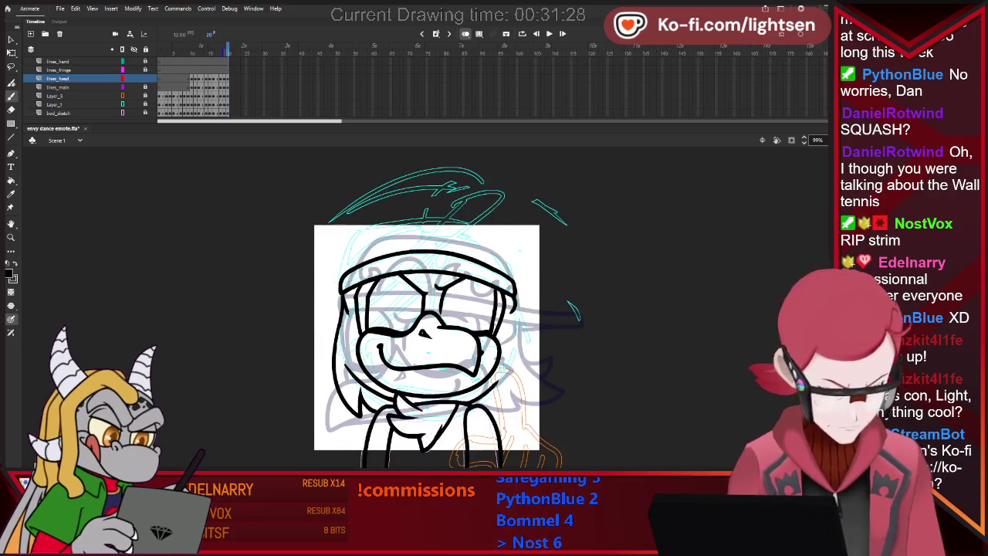
# - Ink a hair strand down the right side of the head, comparing with the previous frame
pyautogui.moveTo(514, 302); pyautogui.dragTo(548, 380)
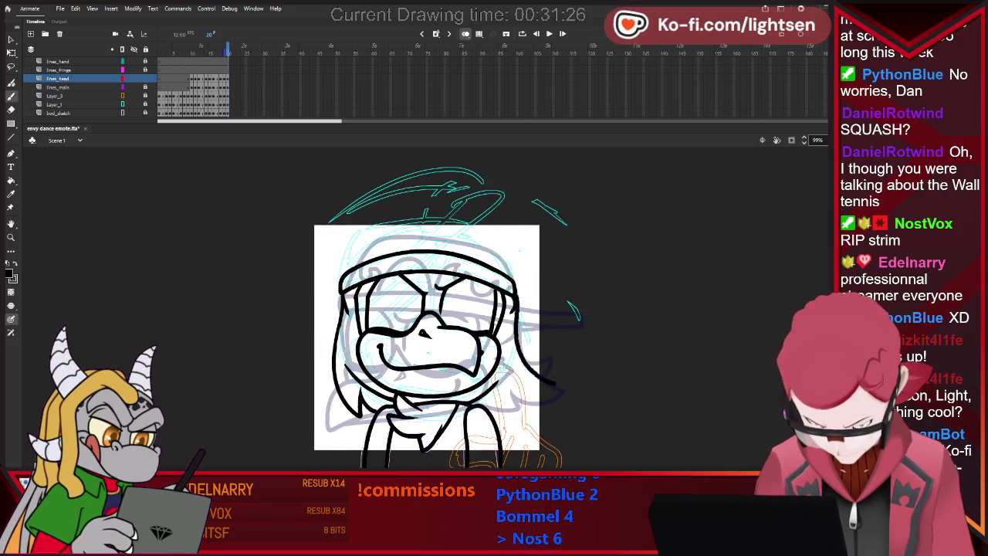
pyautogui.press(',')
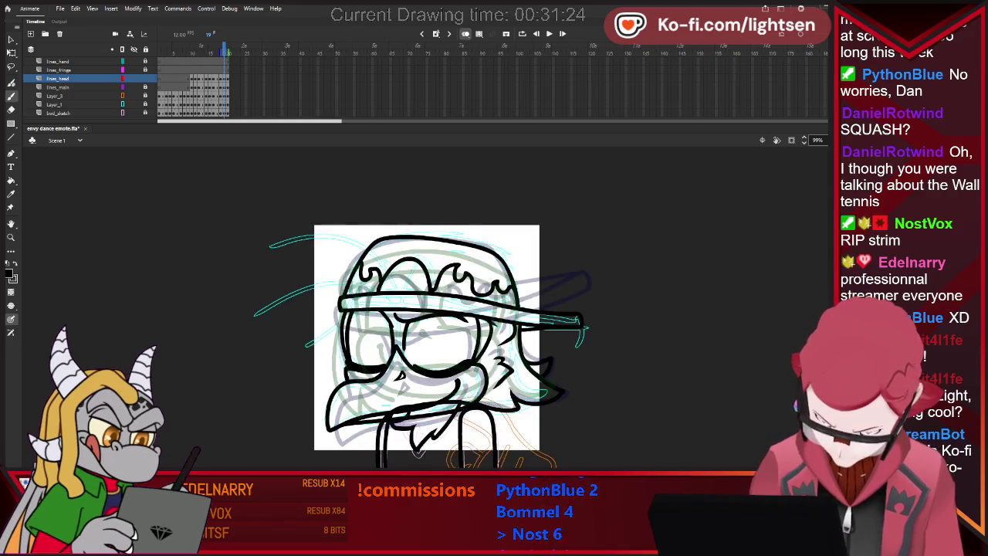
pyautogui.press('.')
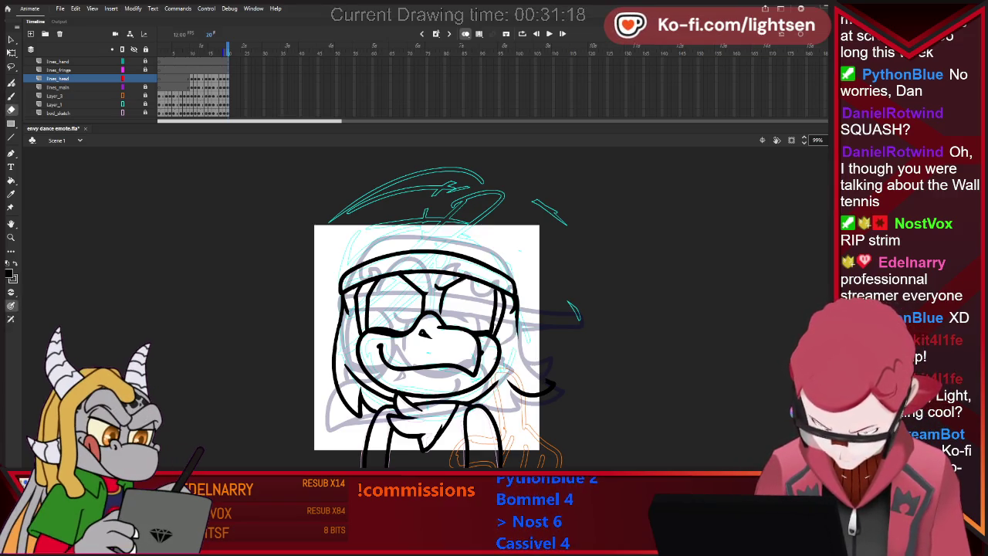
pyautogui.press('b')
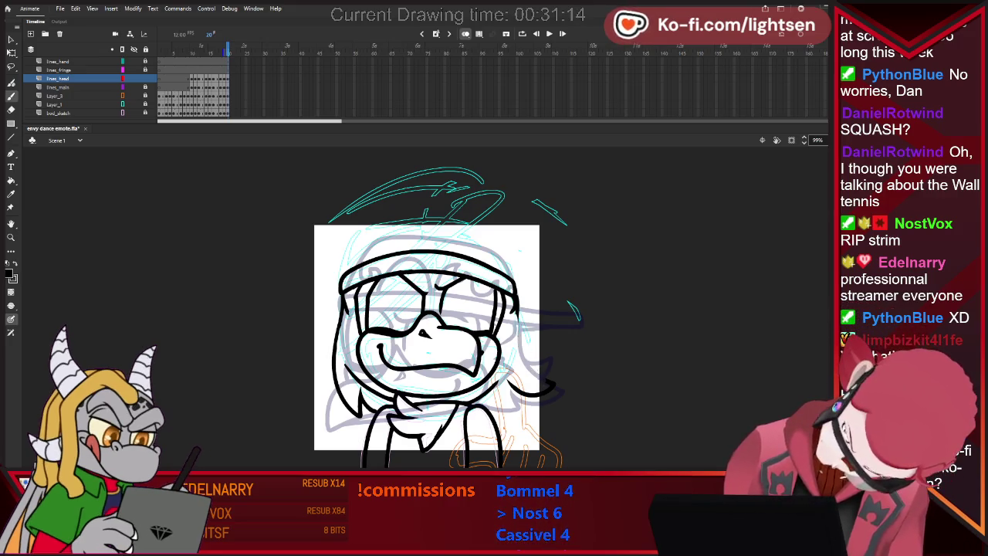
pyautogui.press('e')
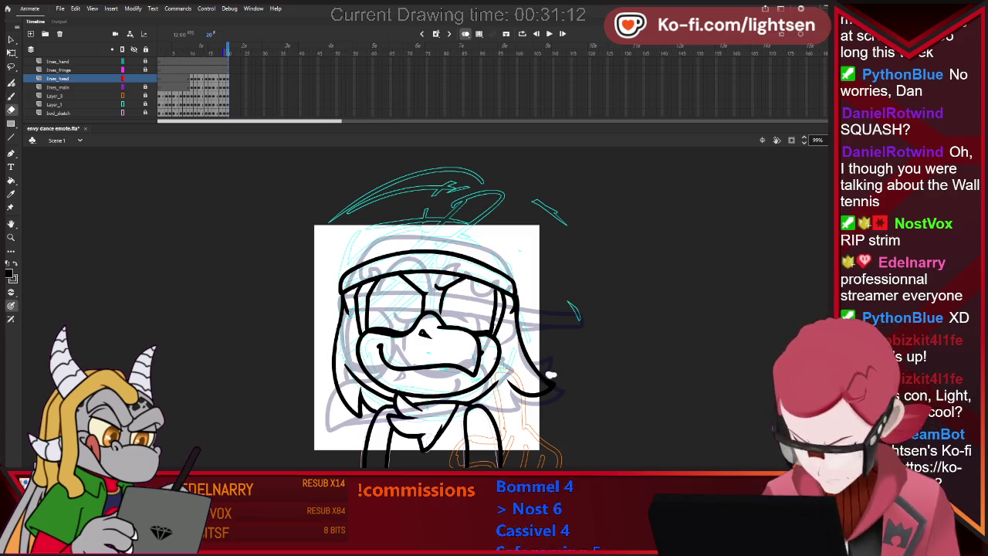
pyautogui.press('b')
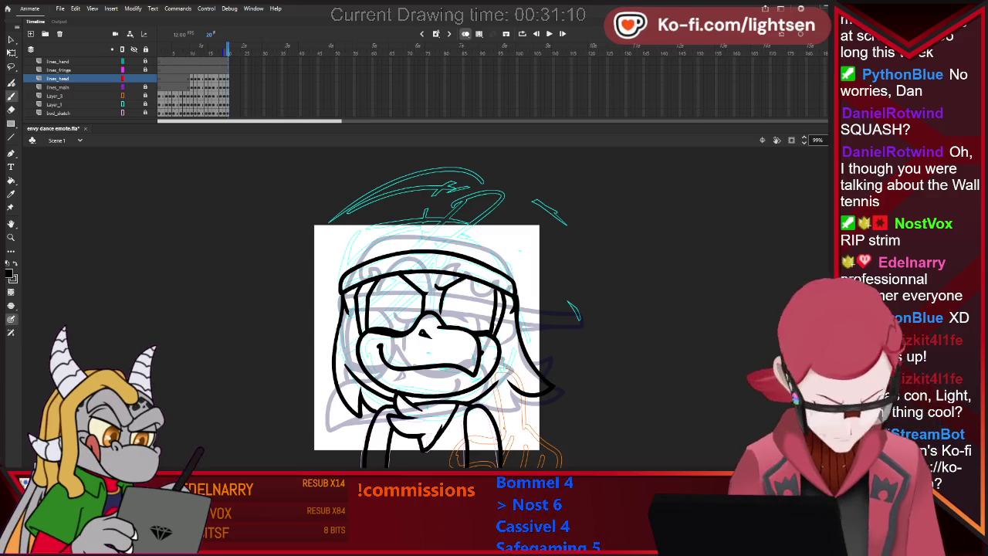
pyautogui.press(',')
pyautogui.press('.')
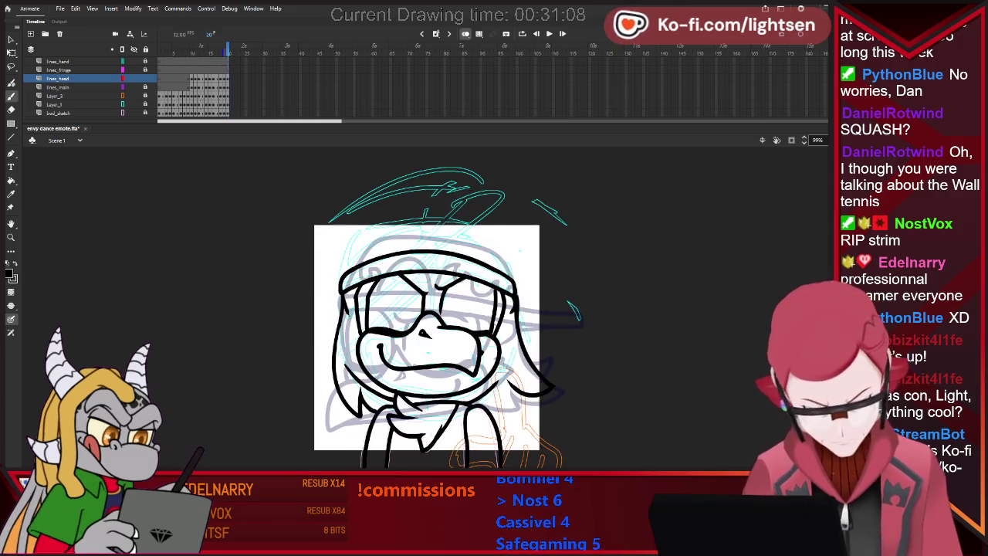
pyautogui.press(',')
pyautogui.press('.')
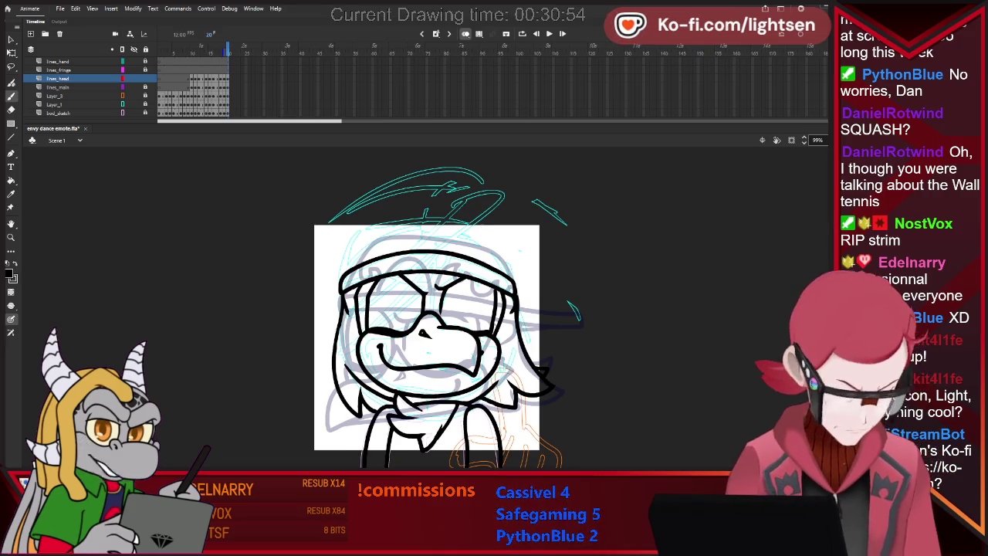
# - Flip between frames, erase stray strokes, and play through to check the motion
pyautogui.press('.')
pyautogui.press(',')
pyautogui.press('.')
pyautogui.press(',')
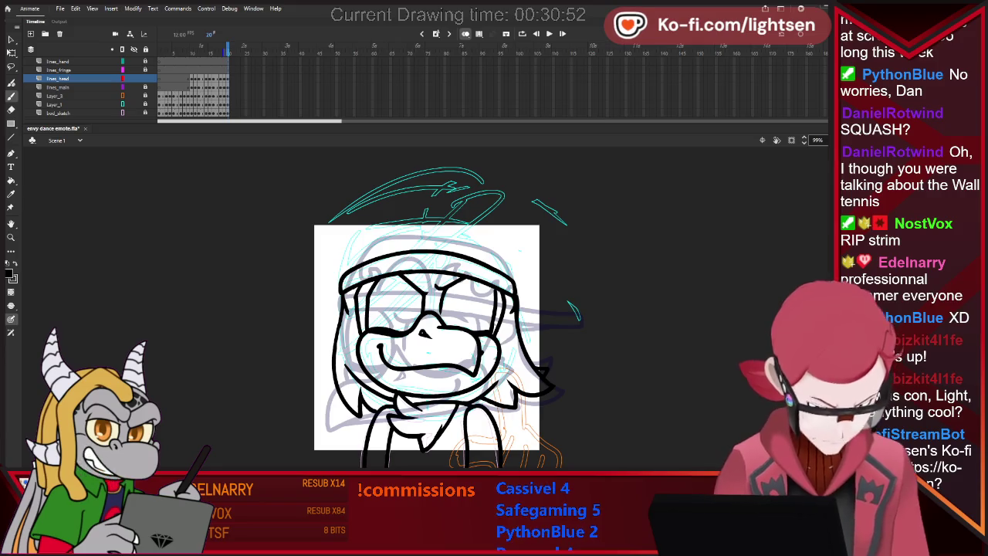
pyautogui.press('e')
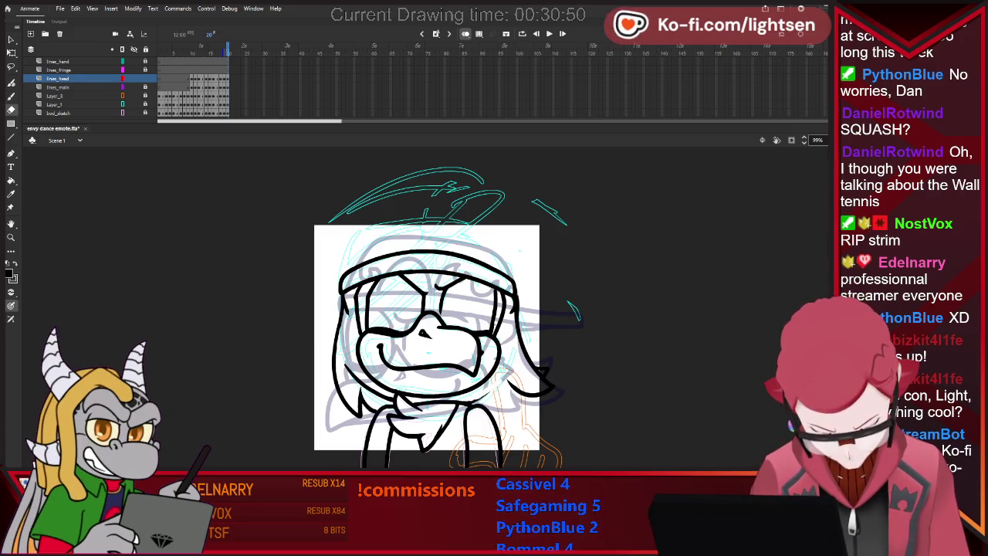
pyautogui.press('b')
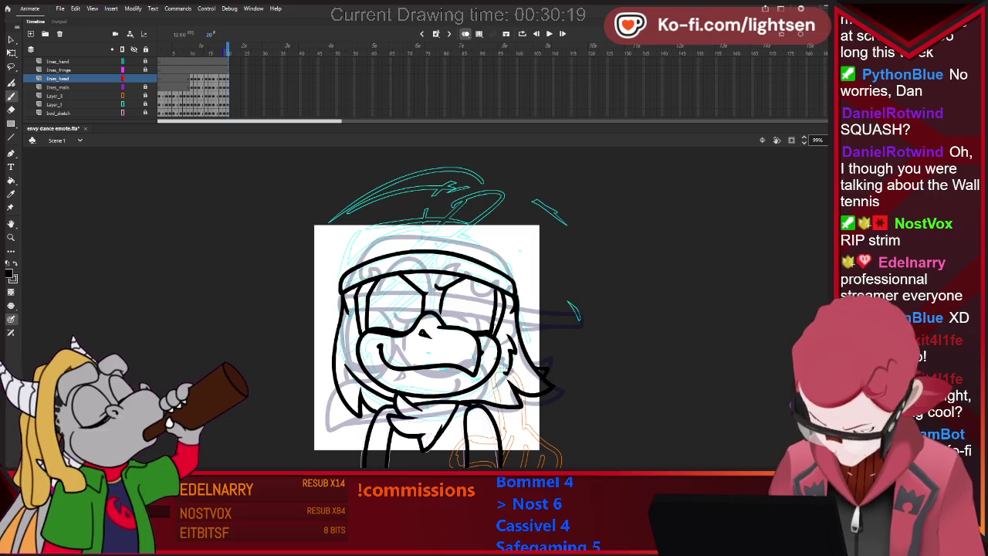
pyautogui.press('Return')
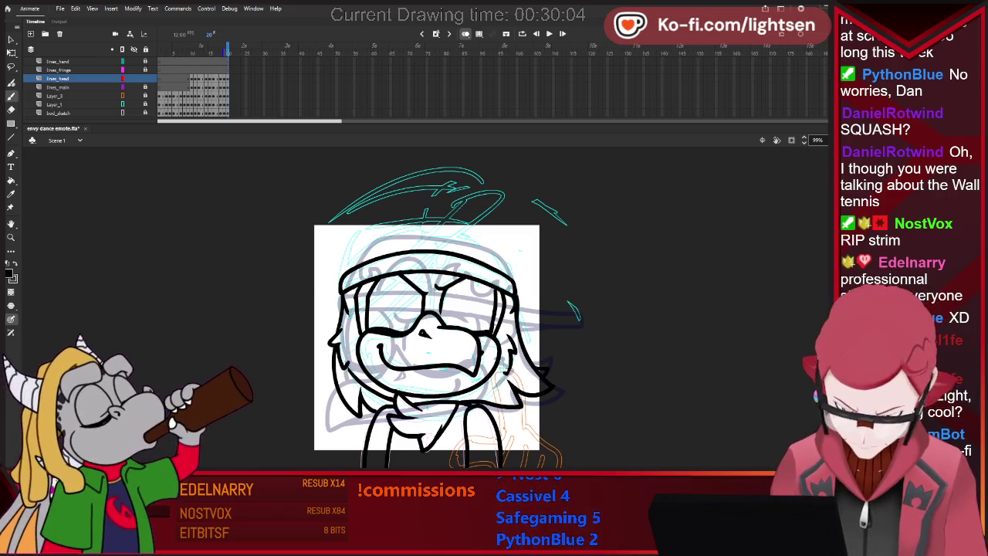
# - Finish the feather tufts with Eraser and Brush passes, then hide the onion-skin ghosts
pyautogui.press('e')
pyautogui.press('b')
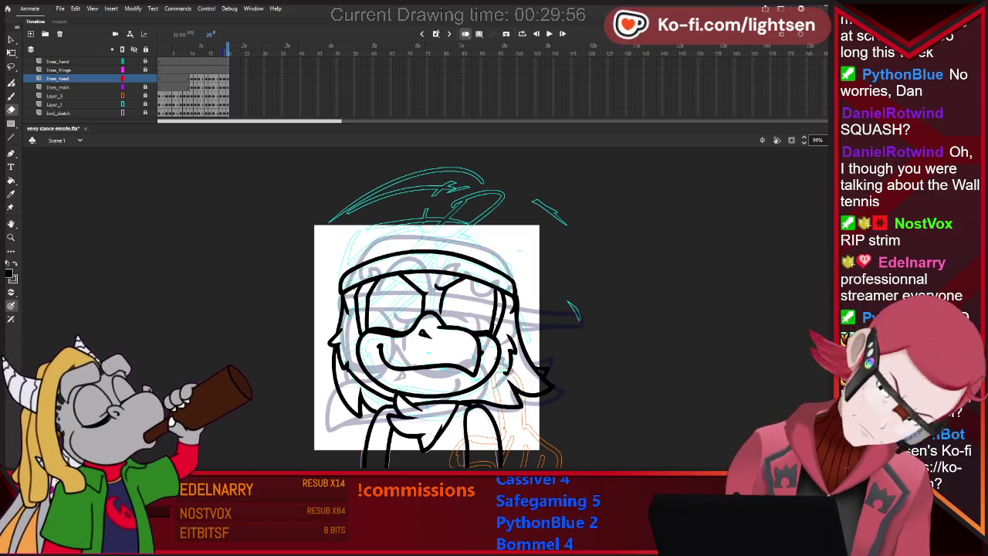
pyautogui.press('e')
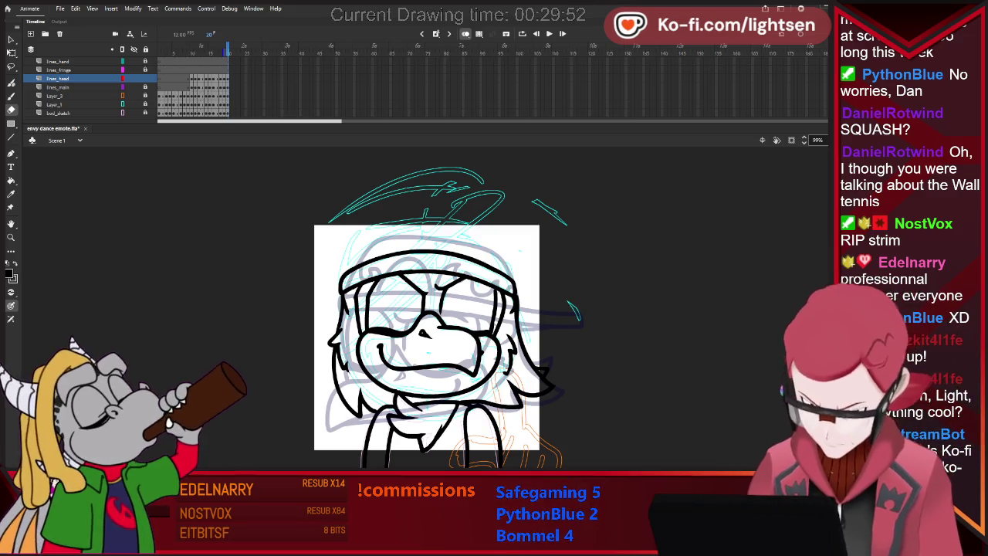
pyautogui.press('b')
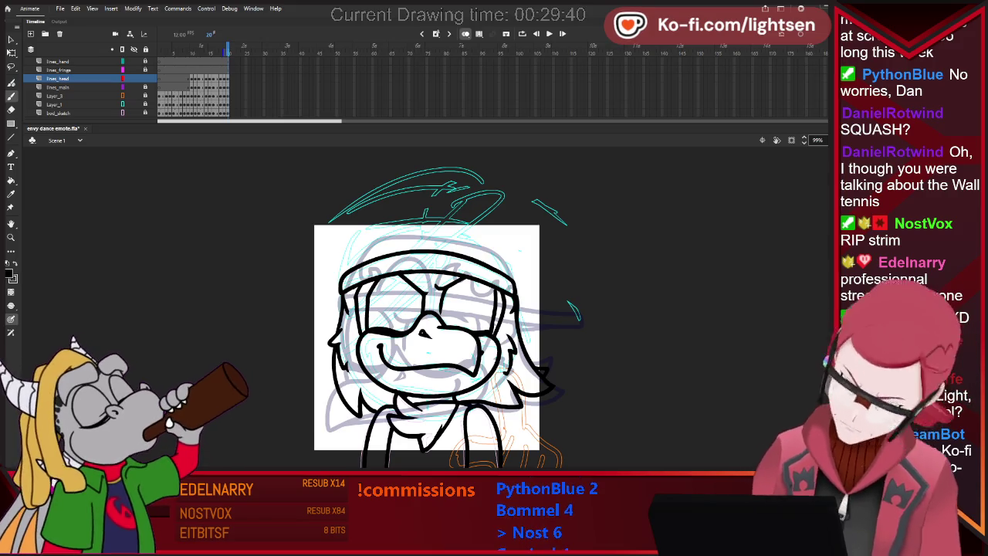
pyautogui.hotkey('alt', 'shift', 'o')
pyautogui.hotkey('alt', 'shift', 'o')
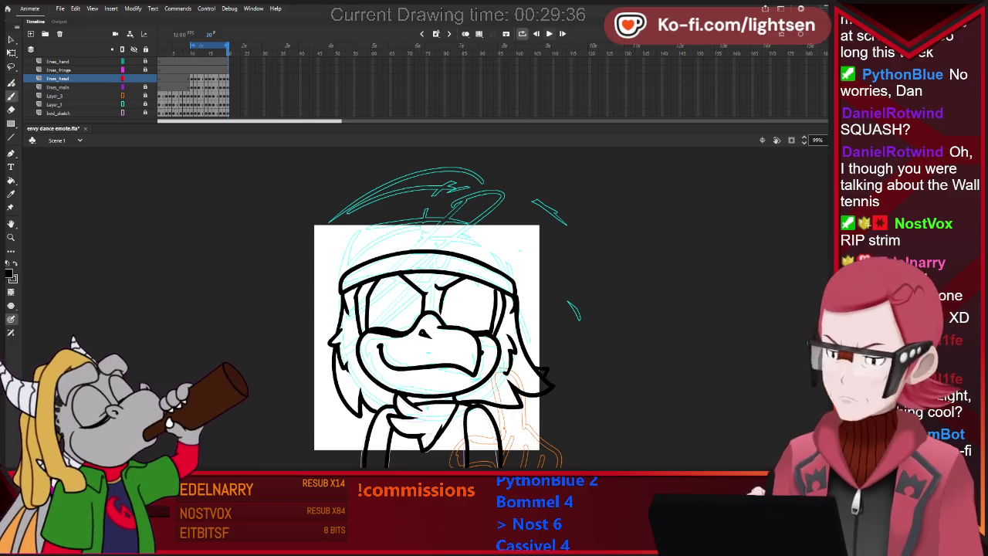
# - Replay the animation from frame 1 and select all of frame 20's inked head to copy
pyautogui.press('Return')
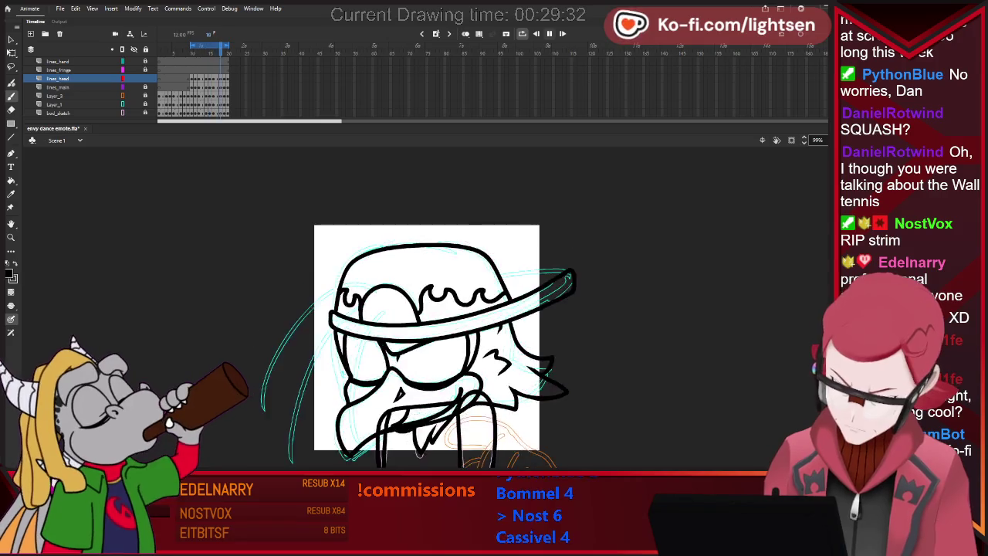
pyautogui.press('Return')
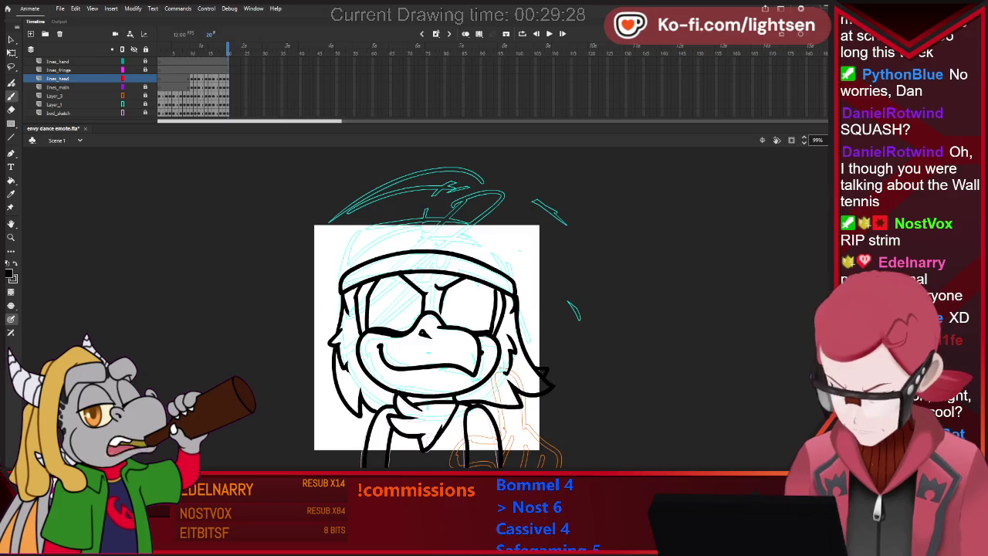
pyautogui.hotkey('shift', ',')
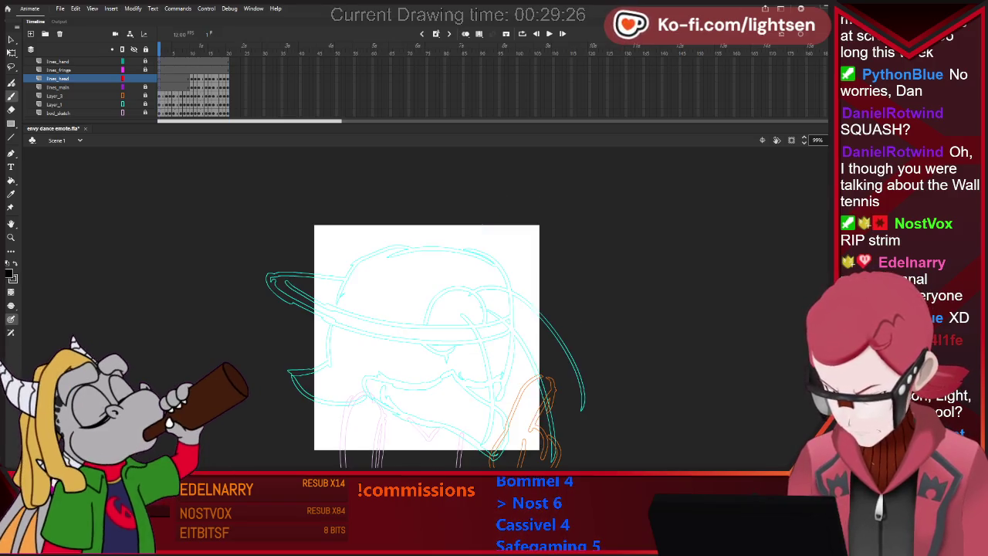
pyautogui.press('Return')
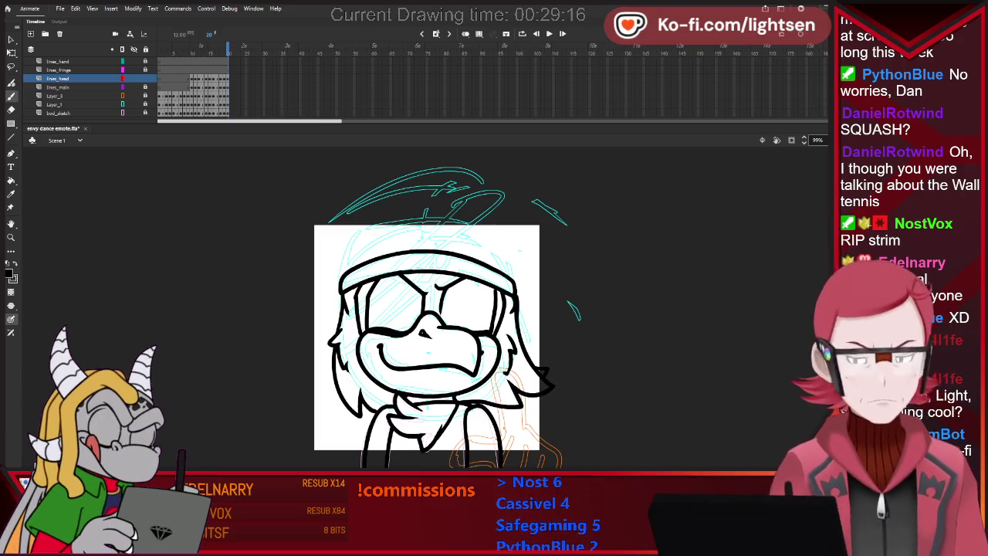
pyautogui.hotkey('ctrl', 'a')
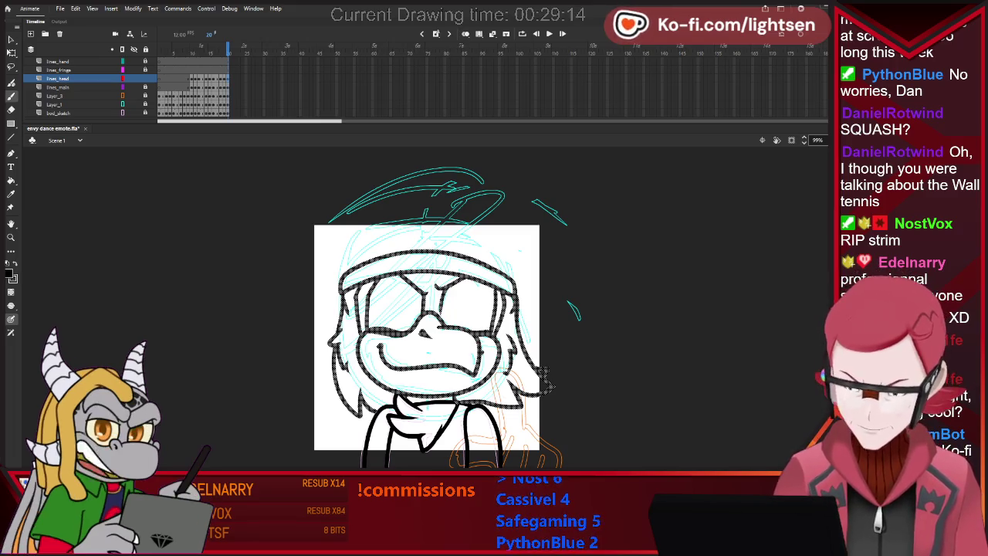
pyautogui.press('Return')
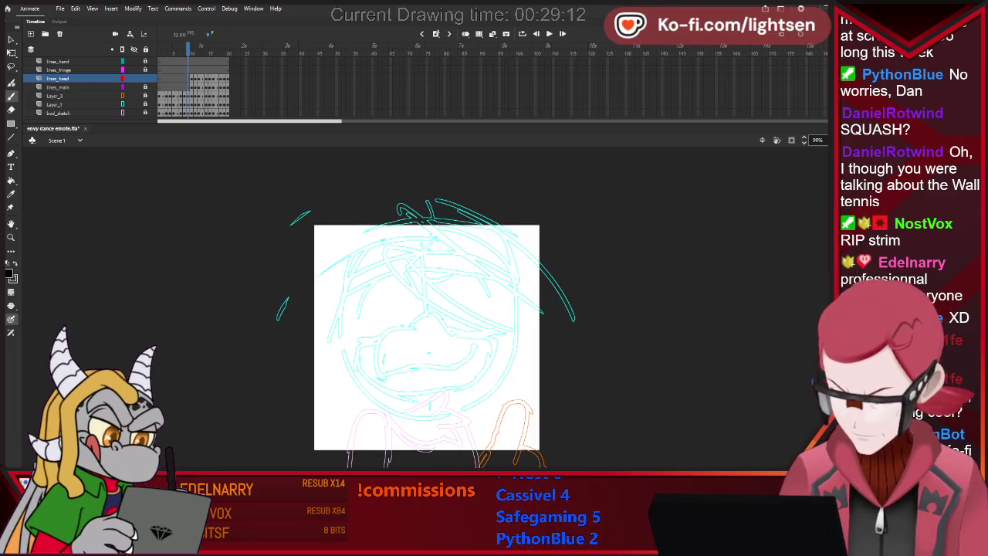
# - Paste the inked head onto the empty frame, position and rotate it to fit, then deselect
pyautogui.hotkey('ctrl', 'shift', 'v')
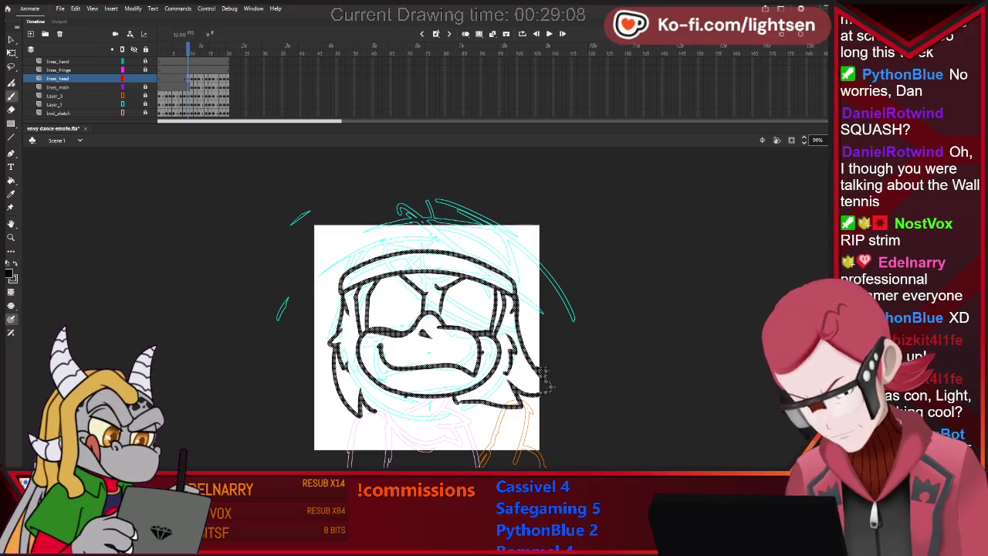
pyautogui.moveTo(544, 383); pyautogui.dragTo(548, 344)
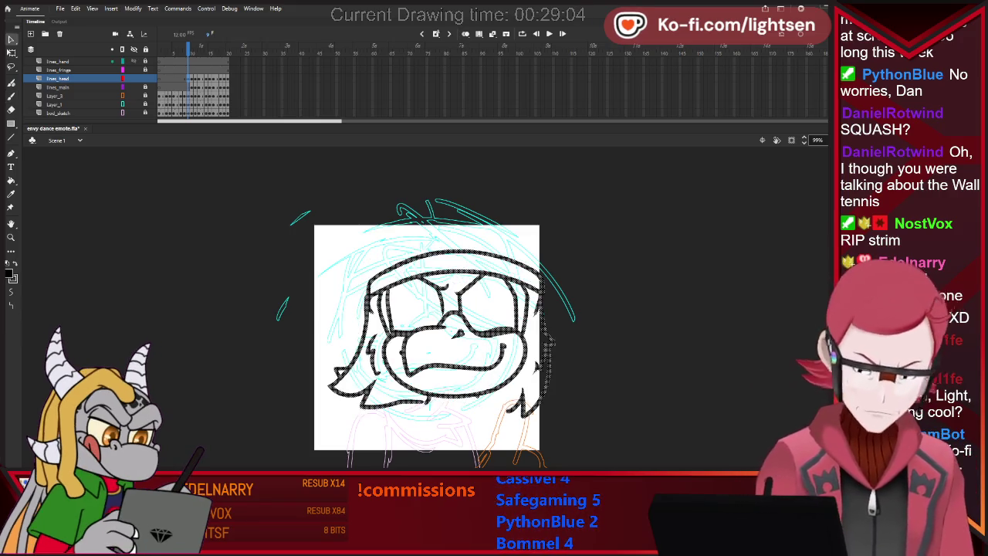
pyautogui.moveTo(548, 343); pyautogui.dragTo(521, 345)
pyautogui.moveTo(309, 384); pyautogui.dragTo(307, 381)
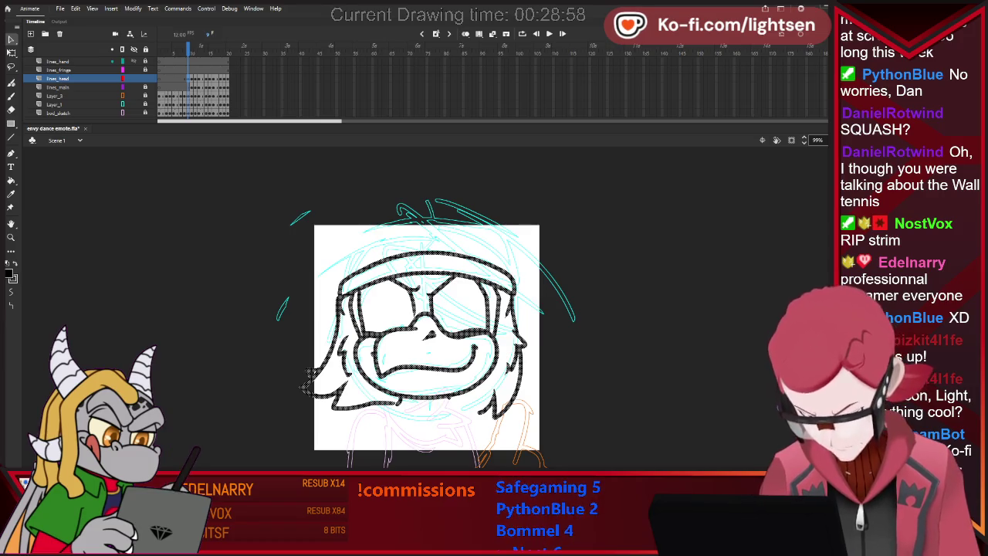
pyautogui.click(293, 402)
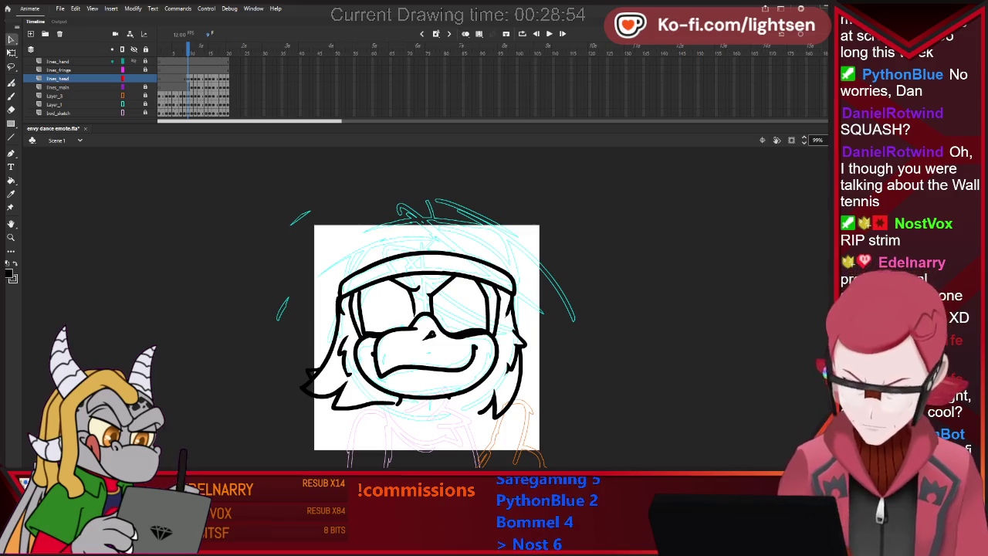
# - Step through the frames to frame 20 and deselect the inked head drawing
pyautogui.press(',')
pyautogui.press(',')
pyautogui.press(',')
pyautogui.press('.')
pyautogui.press('.')
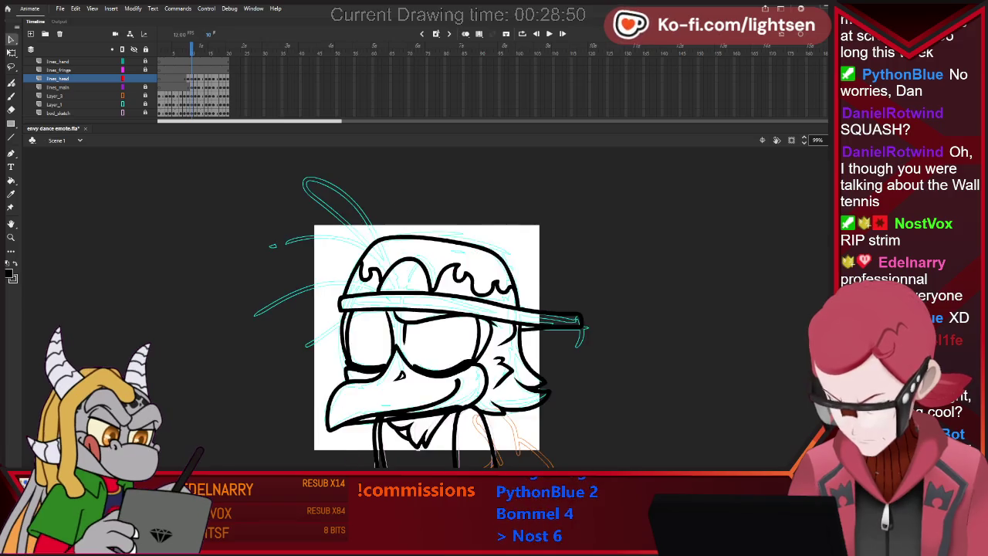
pyautogui.press('.')
pyautogui.press('.')
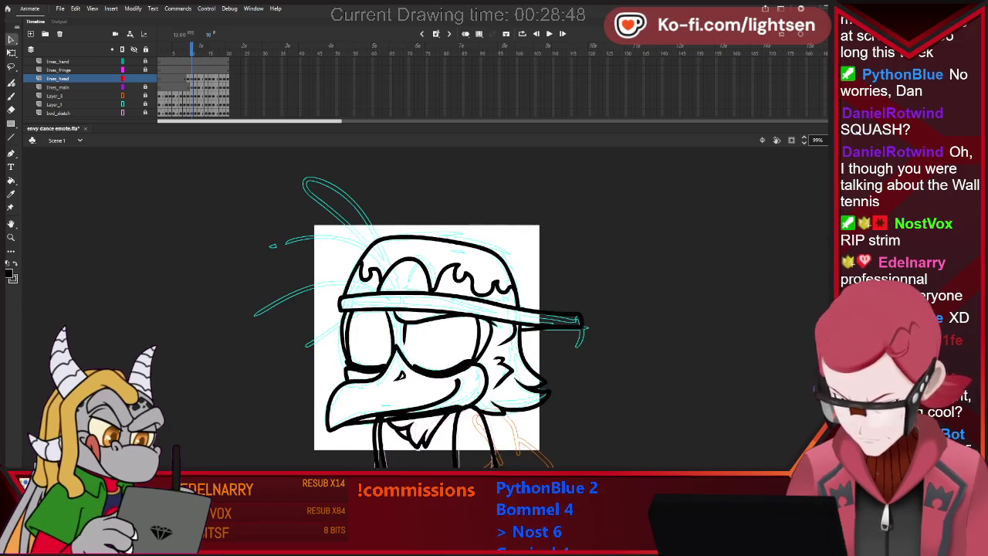
pyautogui.press('.')
pyautogui.press('.')
pyautogui.press('.')
pyautogui.press('.')
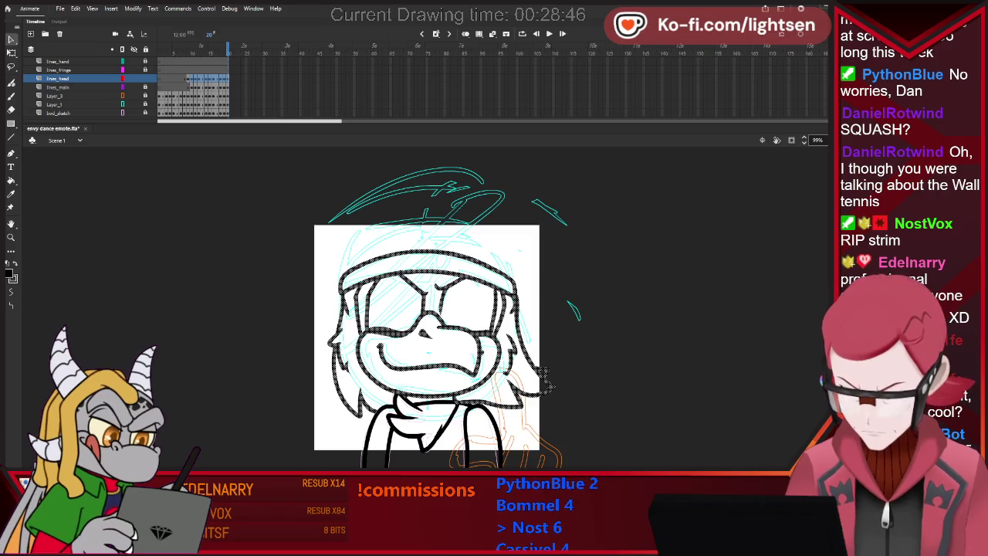
pyautogui.click(544, 383)
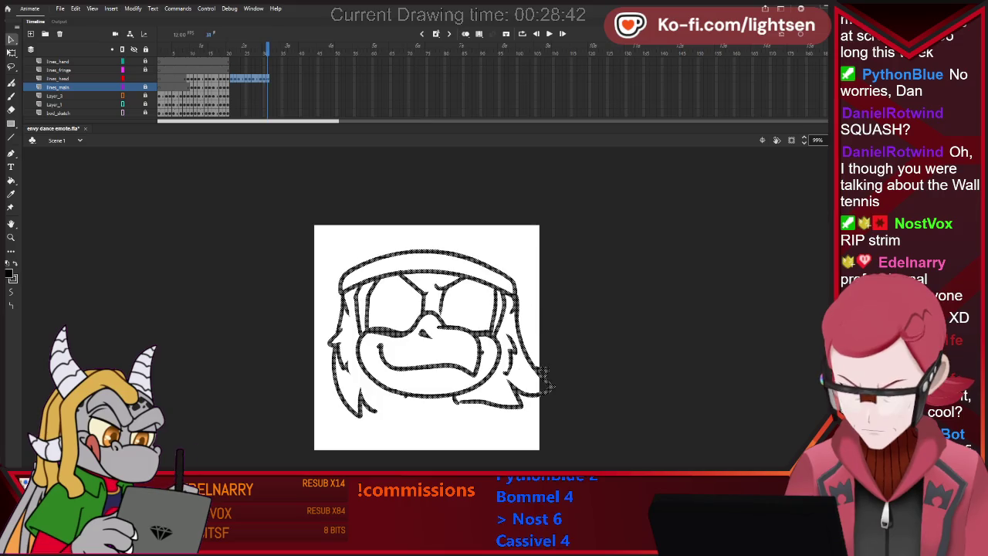
# - With onion skin on, flip the copied head sketch near frame 31 horizontally and nudge it left
pyautogui.moveTo(228, 78); pyautogui.dragTo(267, 78)
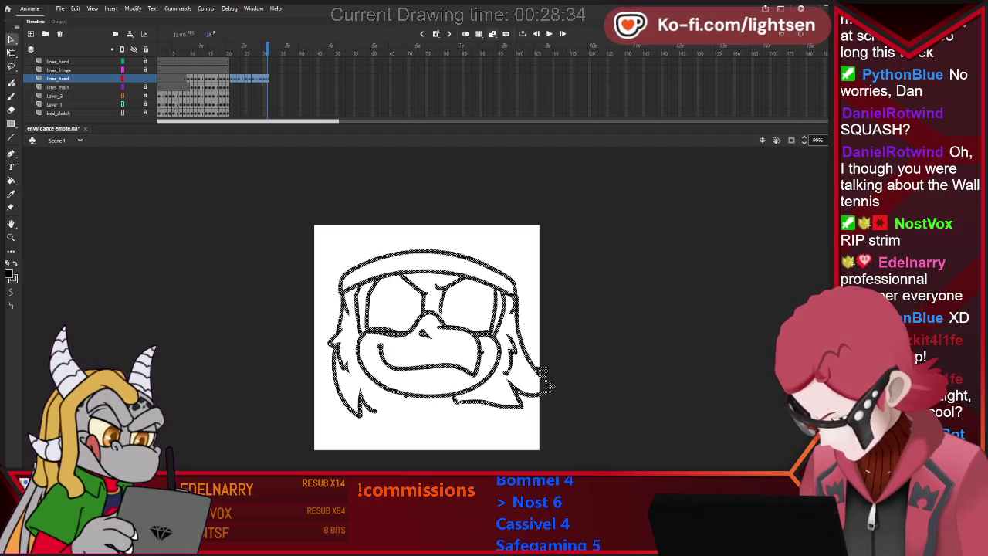
pyautogui.hotkey('alt', 'shift', 'o')
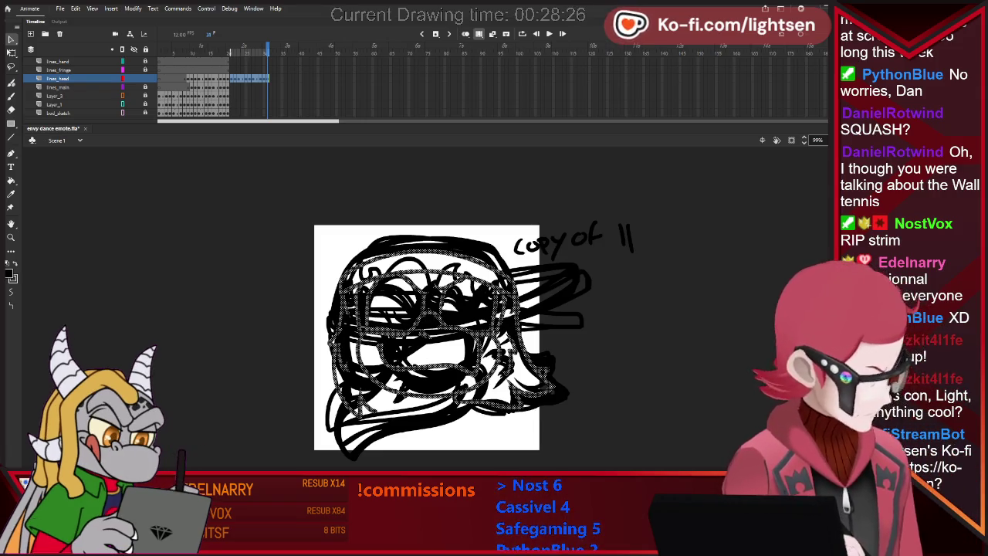
pyautogui.hotkey('ctrl', 'a')
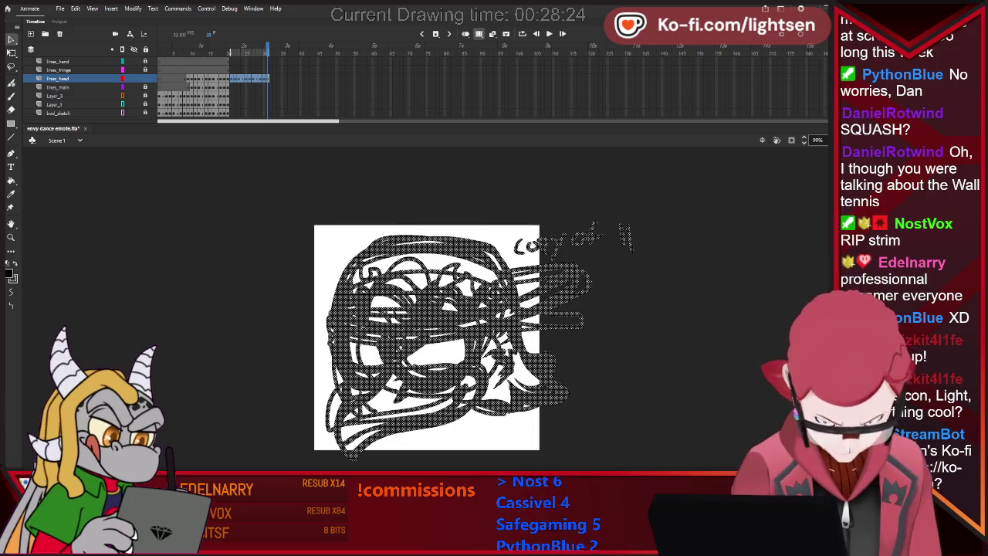
pyautogui.press('h')
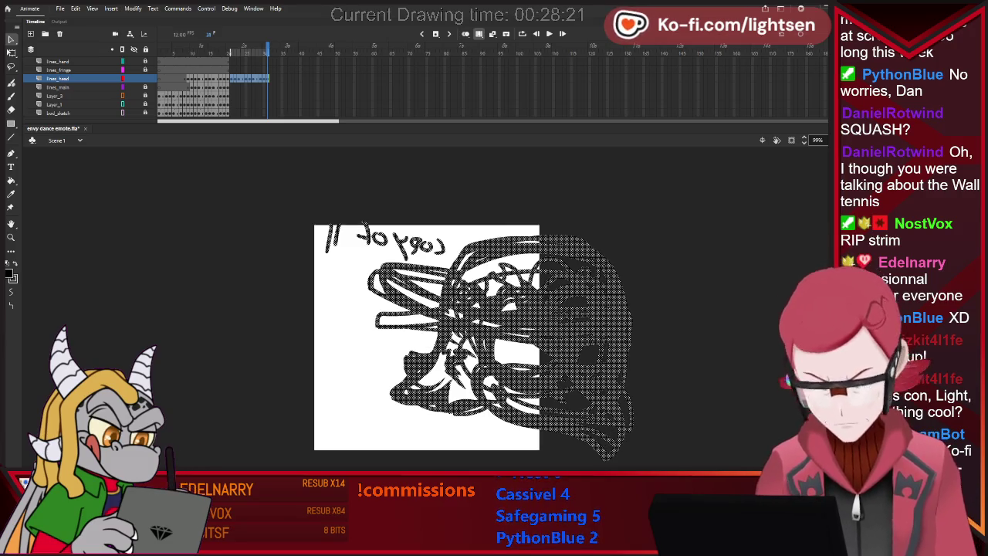
pyautogui.hotkey('shift', 'Left')
pyautogui.hotkey('shift', 'Left')
pyautogui.hotkey('shift', 'Left')
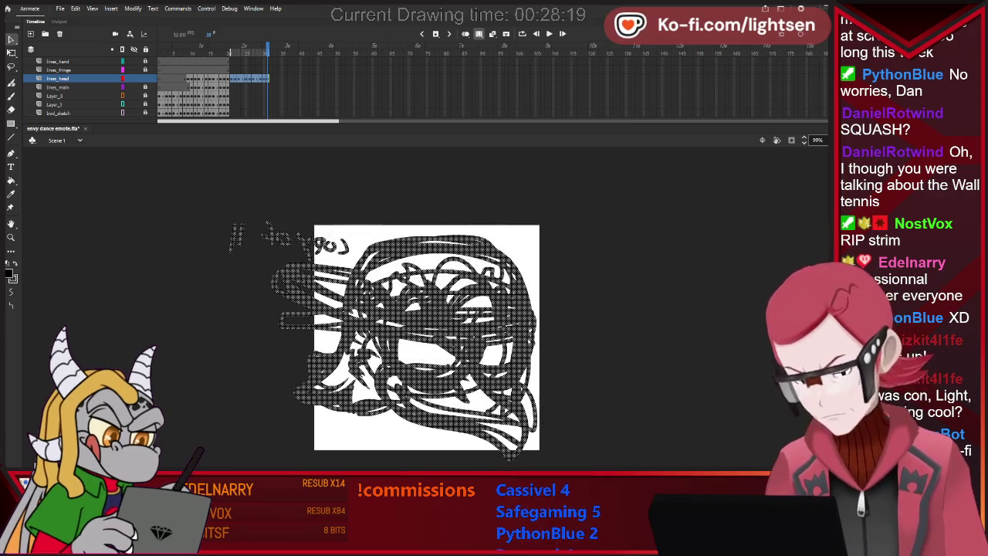
pyautogui.hotkey('ctrl', 'z')
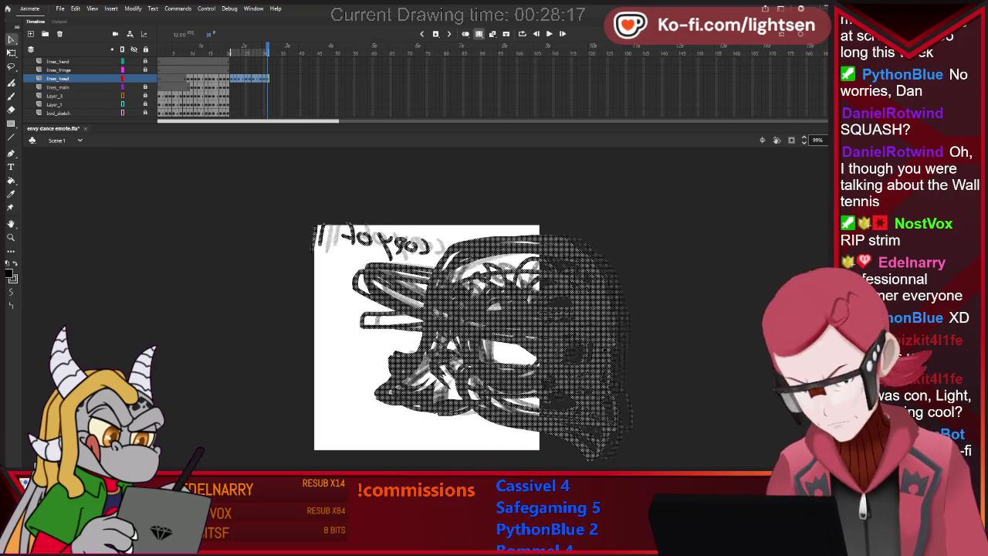
pyautogui.hotkey('ctrl', 'y')
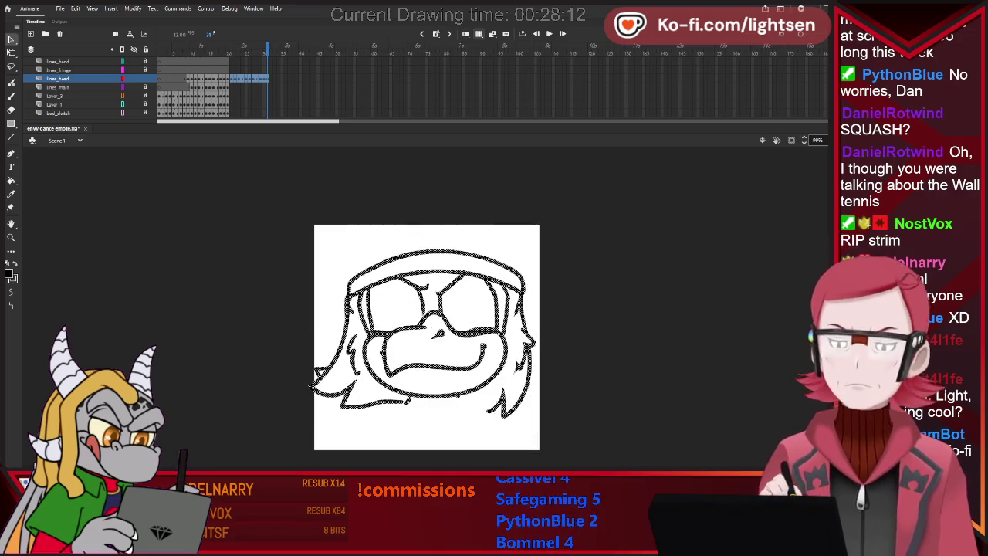
# - Step back and forth through neighbouring frames to check the flipped head's fit, ending on frame 29
pyautogui.click(242, 95)
pyautogui.press('.')
pyautogui.press('.')
pyautogui.press('.')
pyautogui.press('.')
pyautogui.press('.')
pyautogui.press('.')
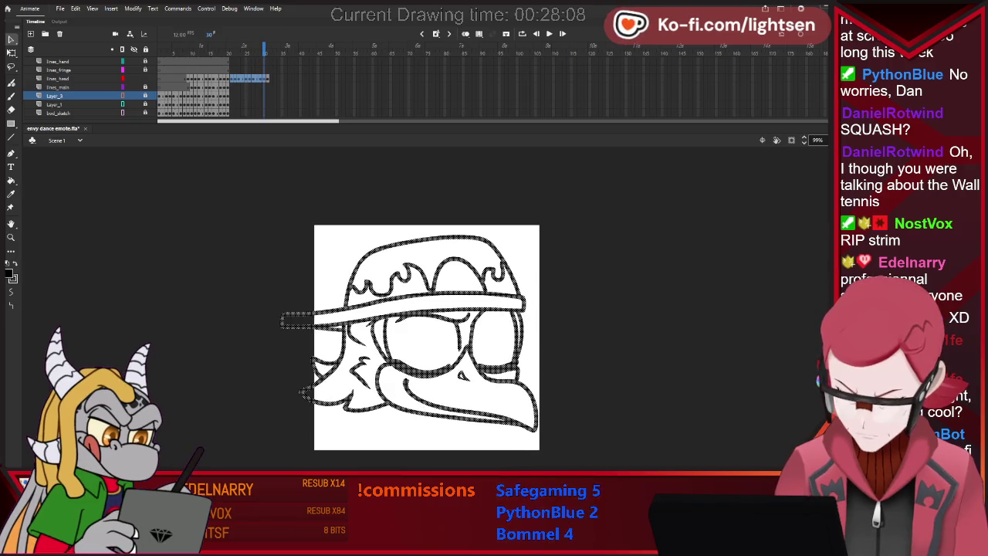
pyautogui.press(',')
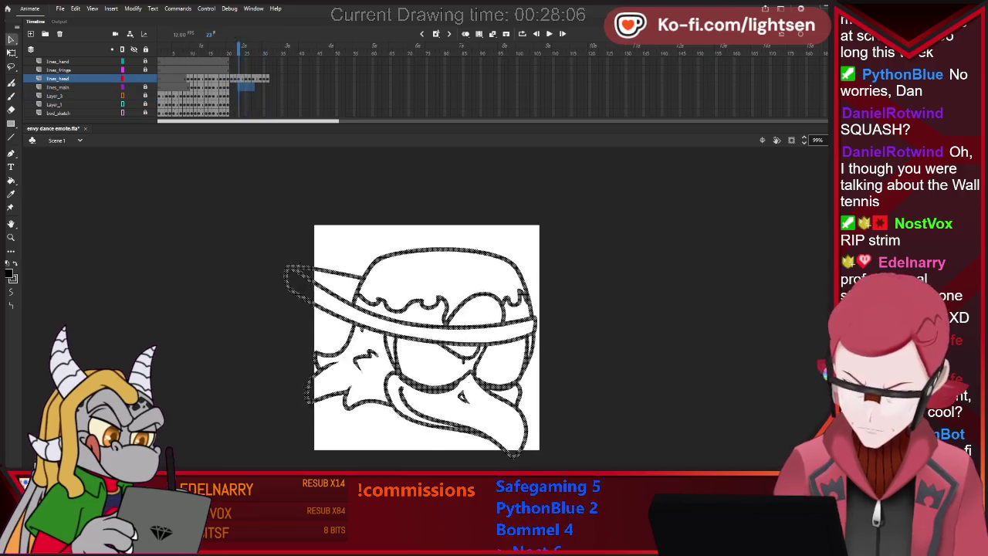
pyautogui.press(',')
pyautogui.press(',')
pyautogui.press('.')
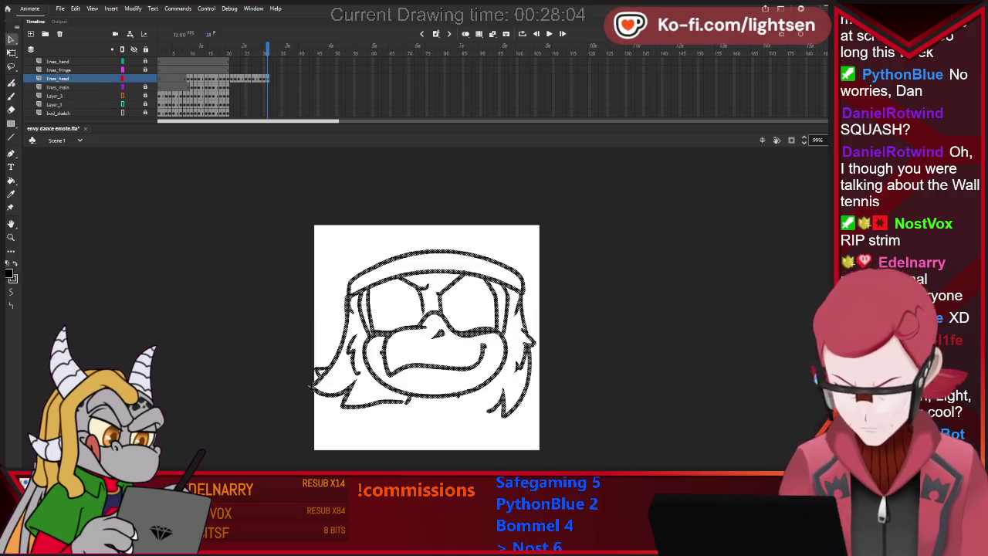
pyautogui.press('.')
pyautogui.press('.')
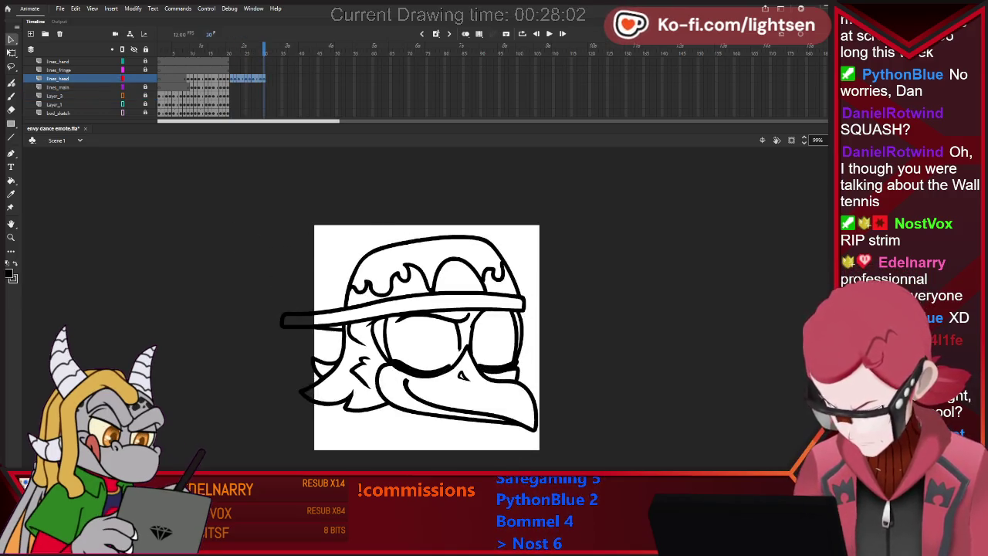
pyautogui.hotkey('ctrl', 'a')
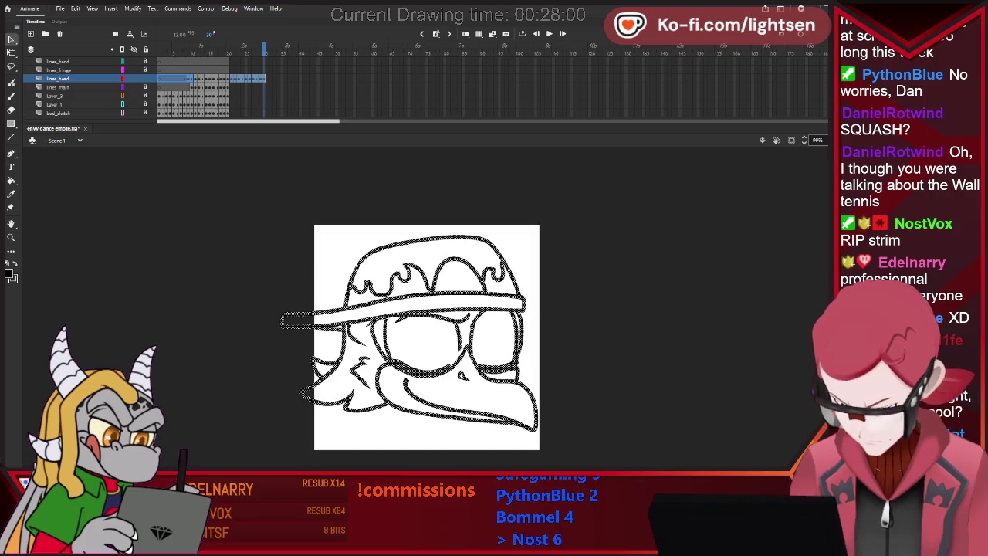
pyautogui.press('.')
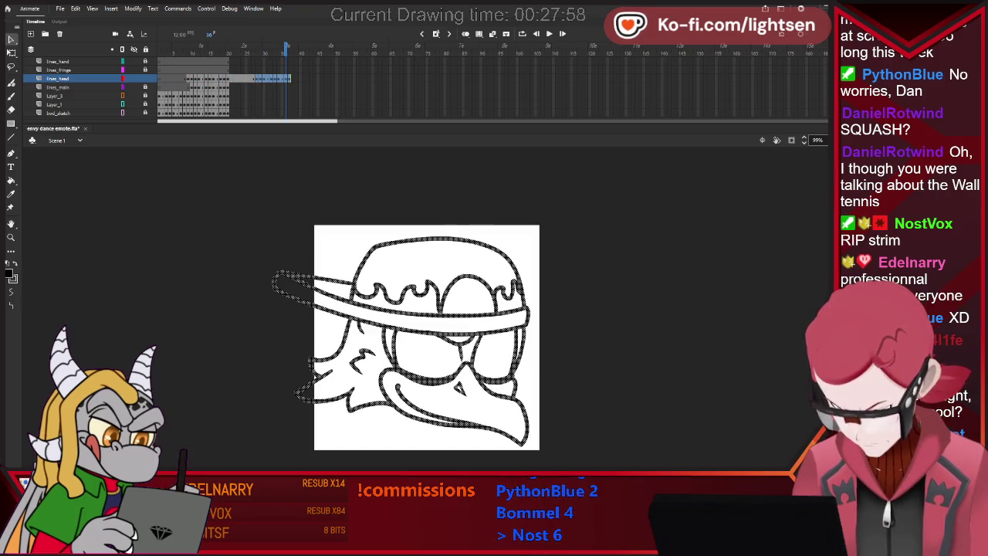
pyautogui.click(260, 86)
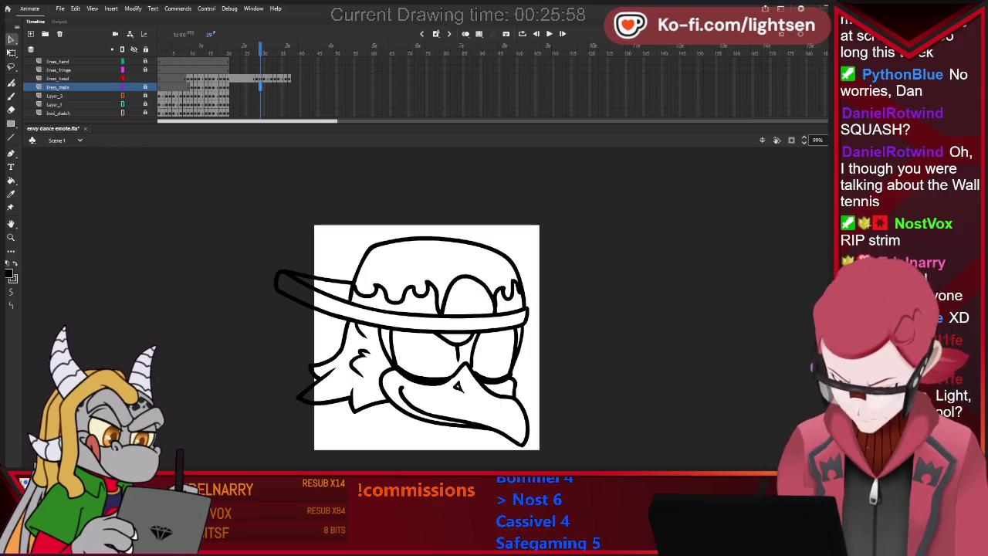
# - Set looped playback over frames 10–29, play the animation, then stop it
pyautogui.click(290, 78)
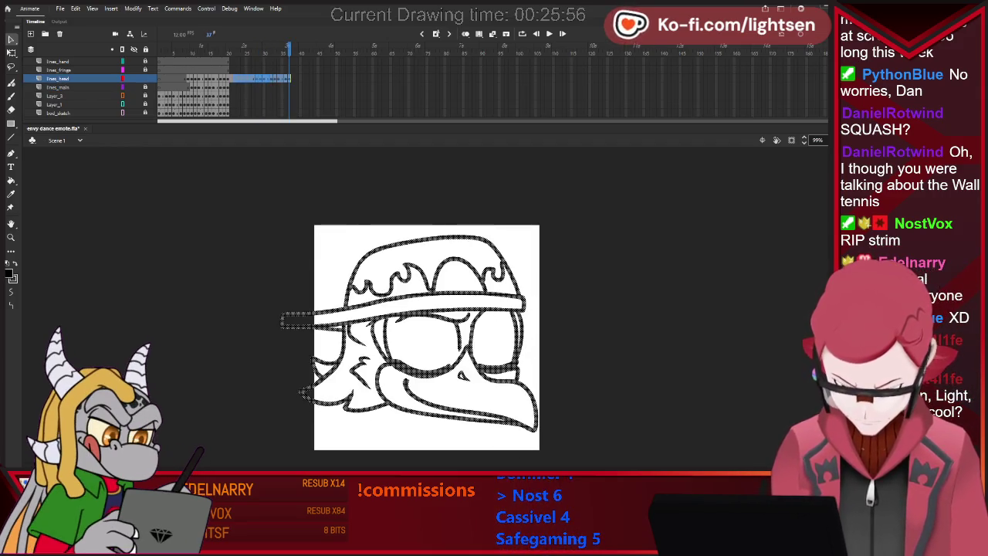
pyautogui.click(261, 78)
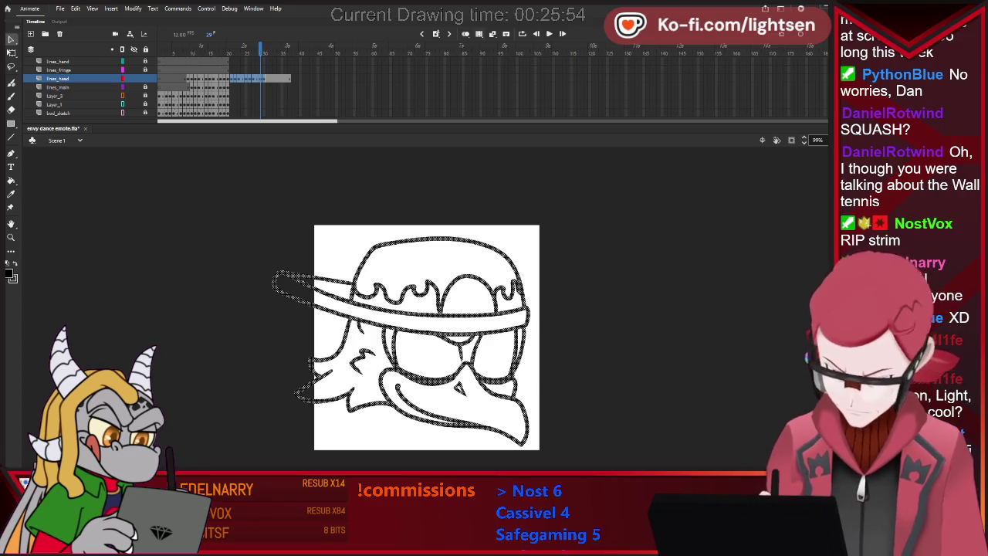
pyautogui.click(522, 34)
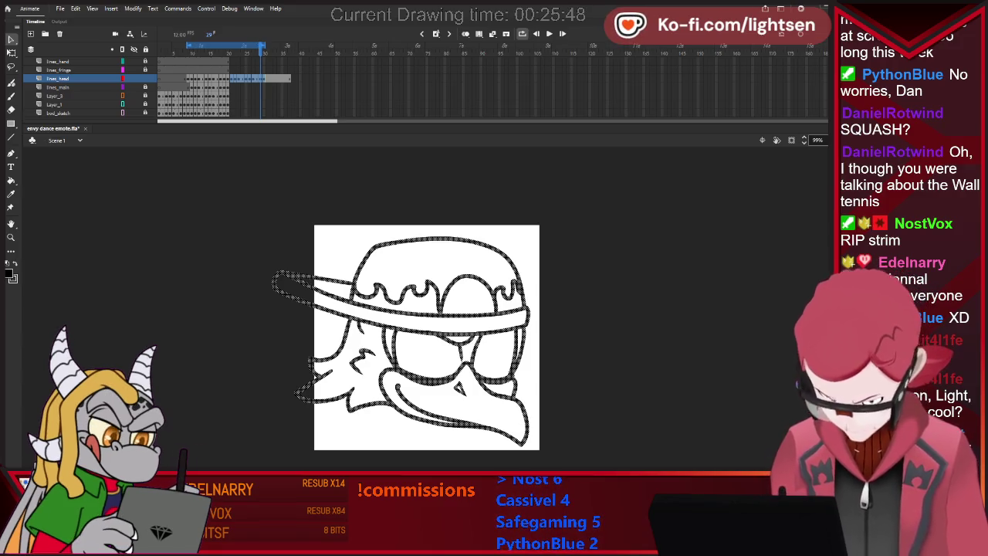
pyautogui.press('Return')
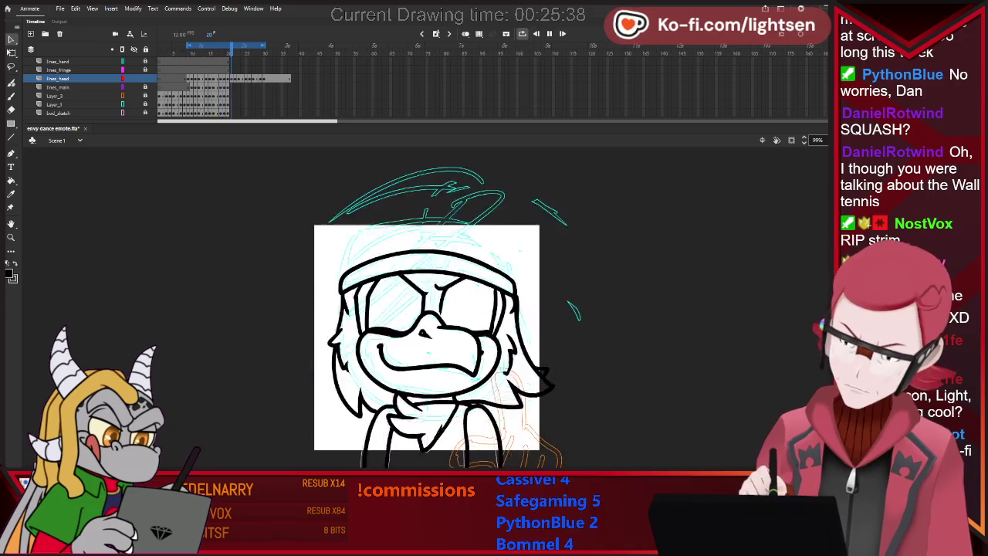
pyautogui.press('Return')
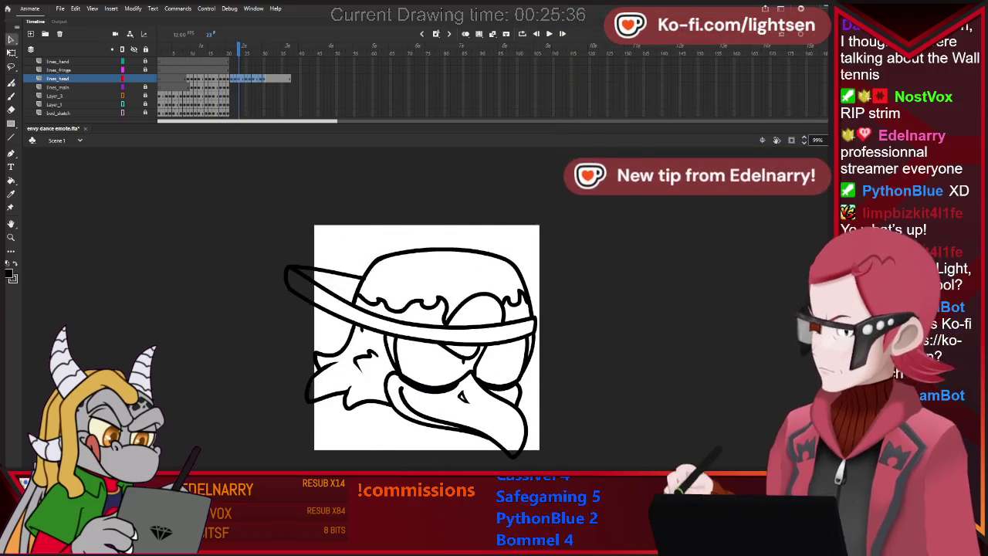
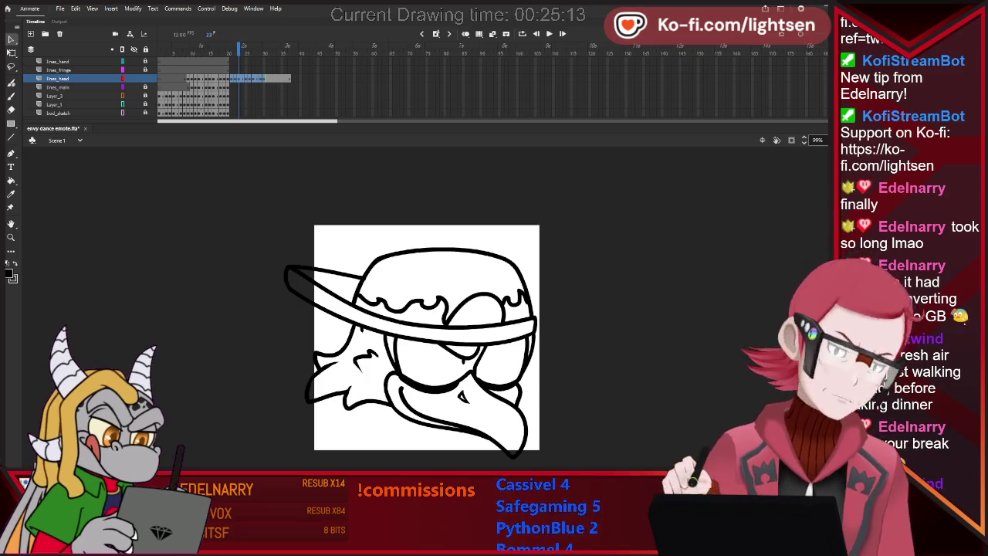
# - Flip between the later hatted head drawing and the empty earlier frame to compare them
pyautogui.press(',')
pyautogui.press(',')
pyautogui.press(',')
pyautogui.press(',')
pyautogui.press(',')
pyautogui.press(',')
pyautogui.press(',')
pyautogui.press(',')
pyautogui.press(',')
pyautogui.press(',')
pyautogui.press(',')
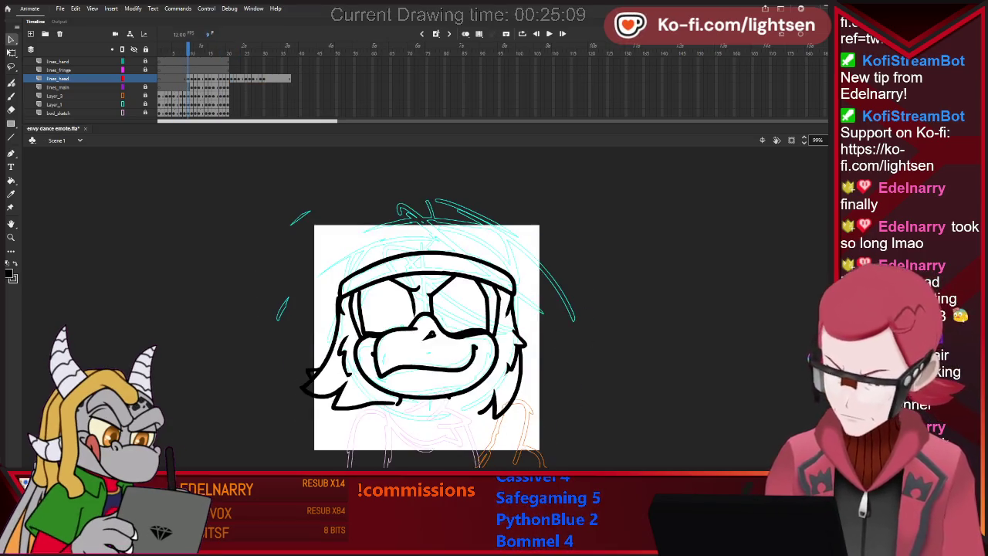
pyautogui.press(',')
pyautogui.press('.')
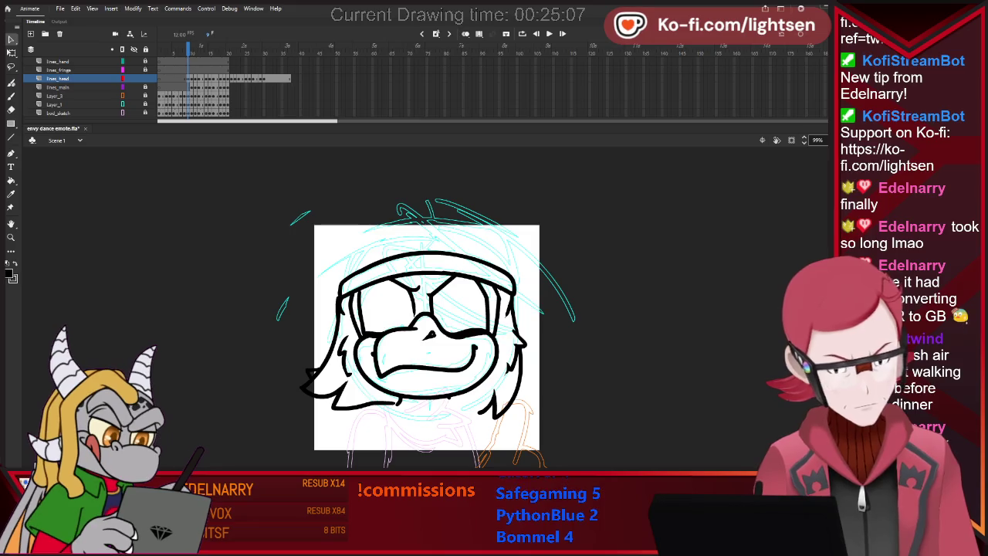
pyautogui.press(',')
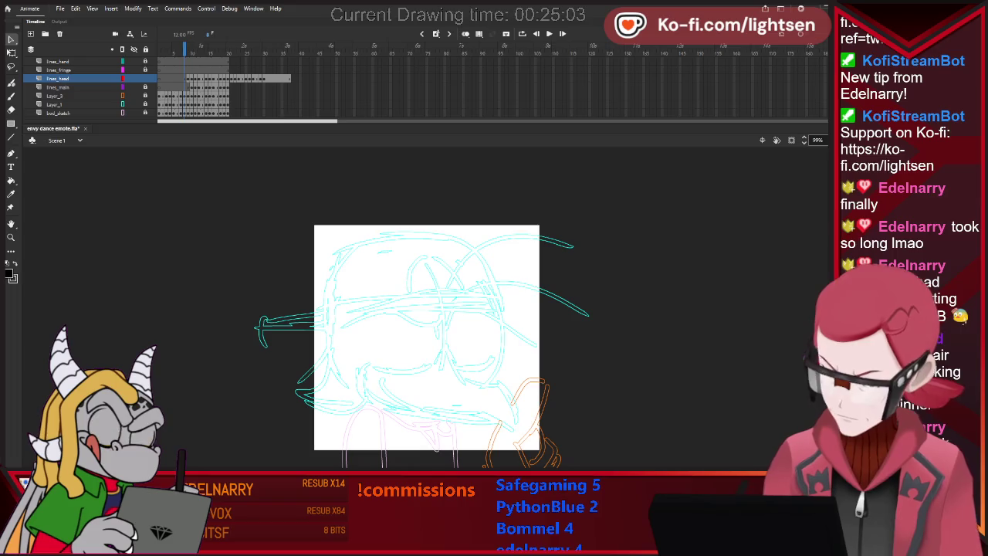
pyautogui.press('.')
pyautogui.press('.')
pyautogui.press('.')
pyautogui.press('.')
pyautogui.press('.')
pyautogui.press('.')
pyautogui.press('.')
pyautogui.press('.')
pyautogui.press('.')
pyautogui.press('.')
pyautogui.press('.')
pyautogui.press('.')
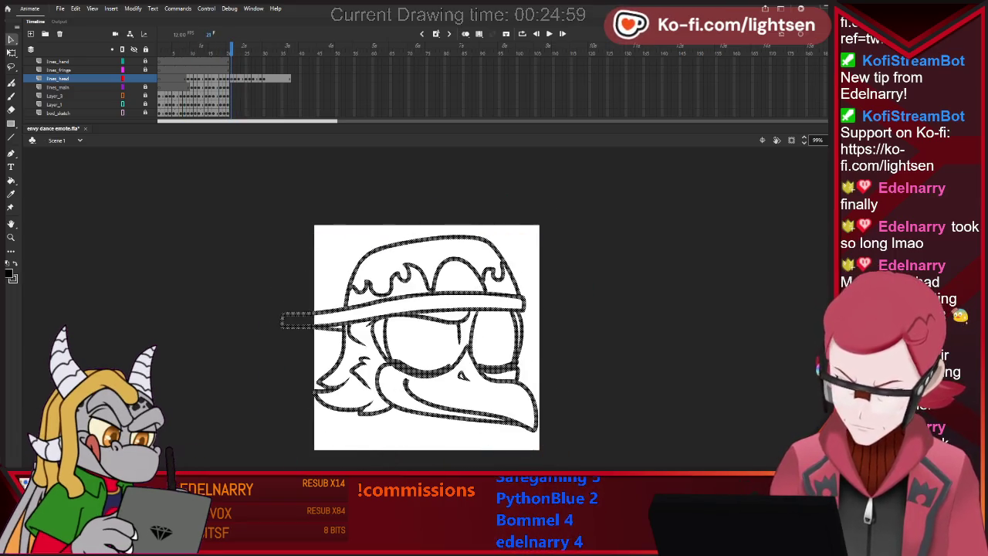
pyautogui.press(',')
pyautogui.press(',')
pyautogui.press(',')
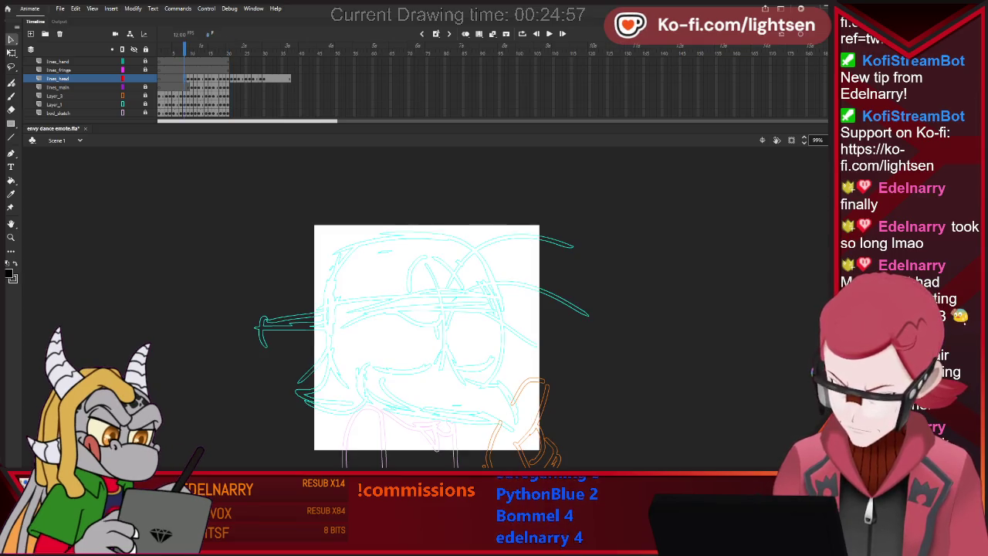
pyautogui.press('.')
pyautogui.press('.')
pyautogui.press('.')
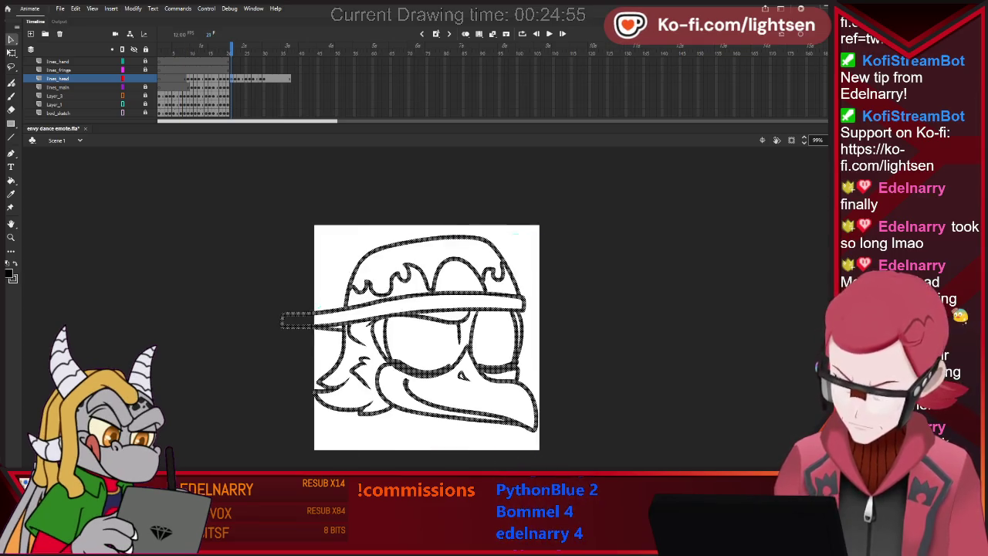
# - Cut the head drawing and paste it in place on the empty earlier frame, nudged slightly left
pyautogui.press('Delete')
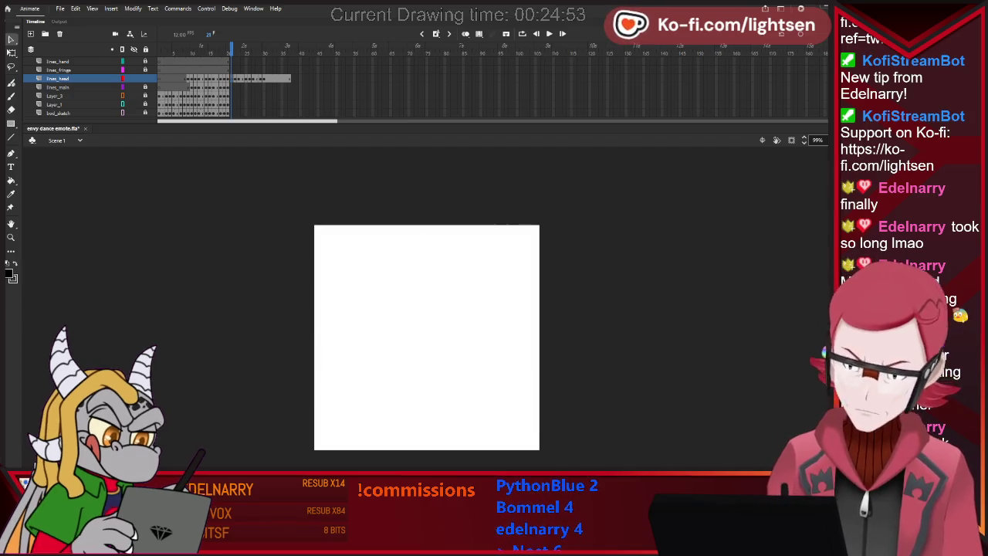
pyautogui.press(',')
pyautogui.press(',')
pyautogui.press(',')
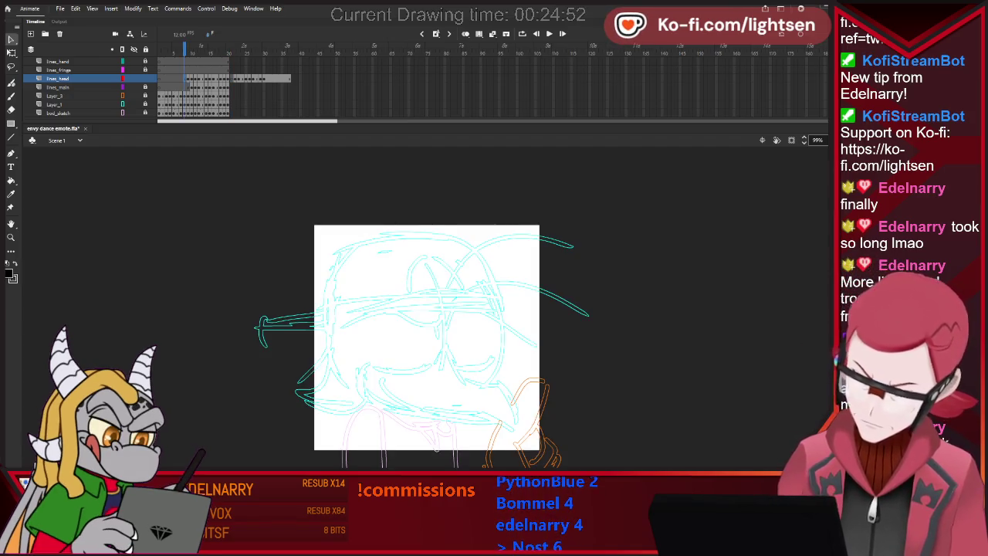
pyautogui.hotkey('ctrl', 'shift', 'v')
pyautogui.hotkey('shift', 'Left')
pyautogui.hotkey('shift', 'Left')
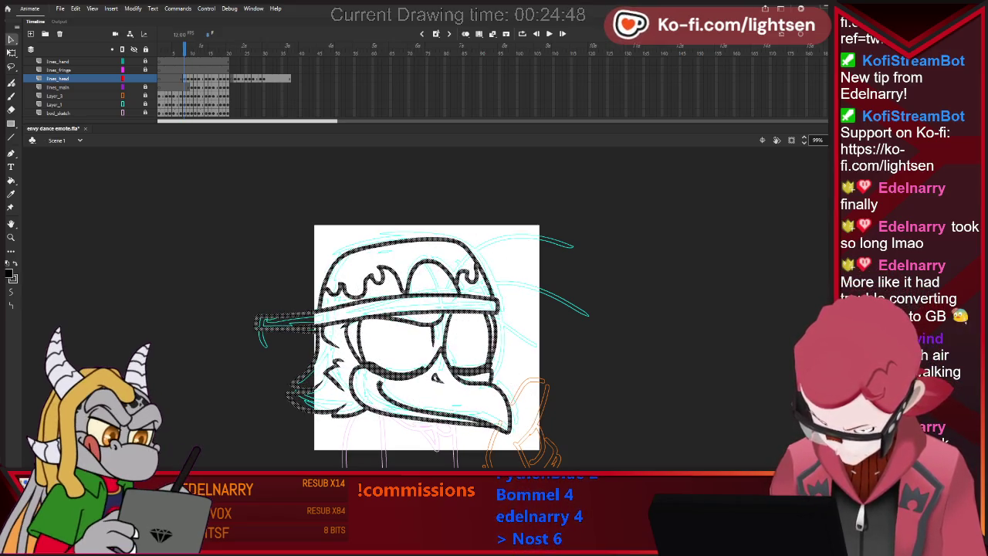
pyautogui.hotkey('shift', 'Right')
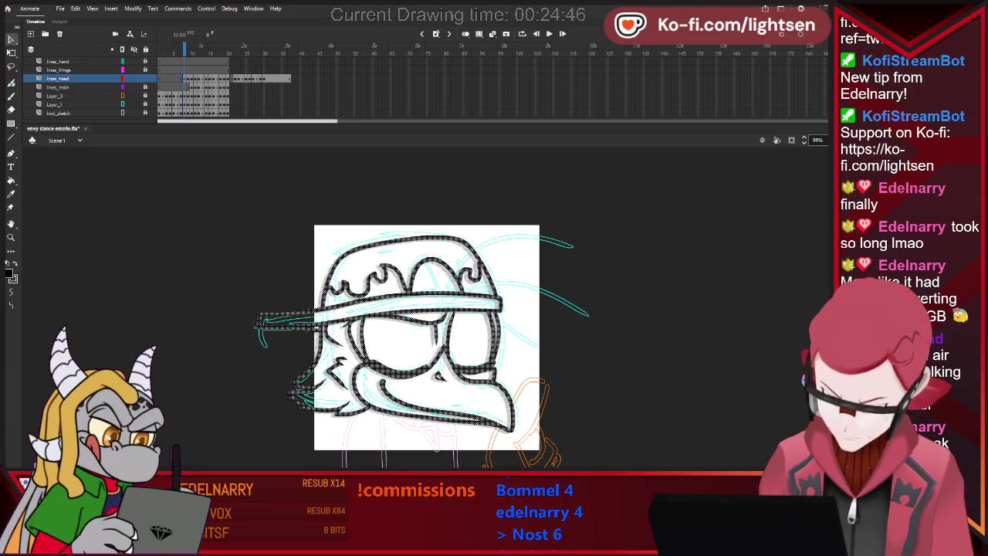
pyautogui.press('Escape')
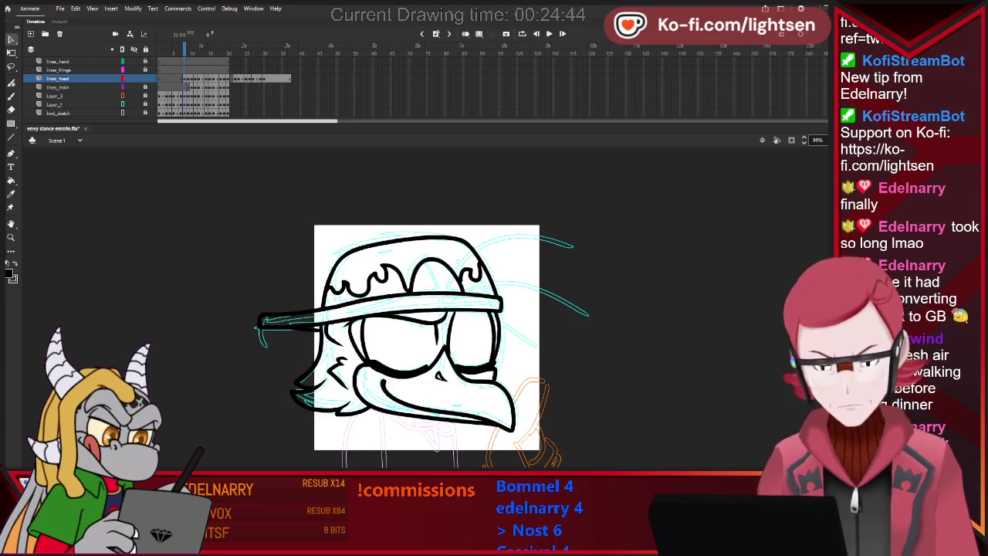
pyautogui.press(',')
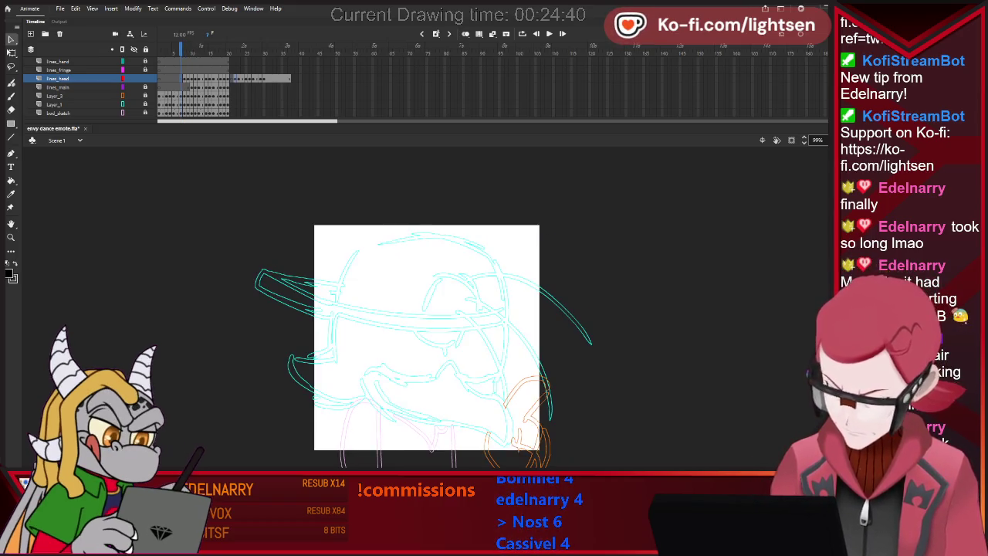
pyautogui.click(235, 78)
pyautogui.press('.')
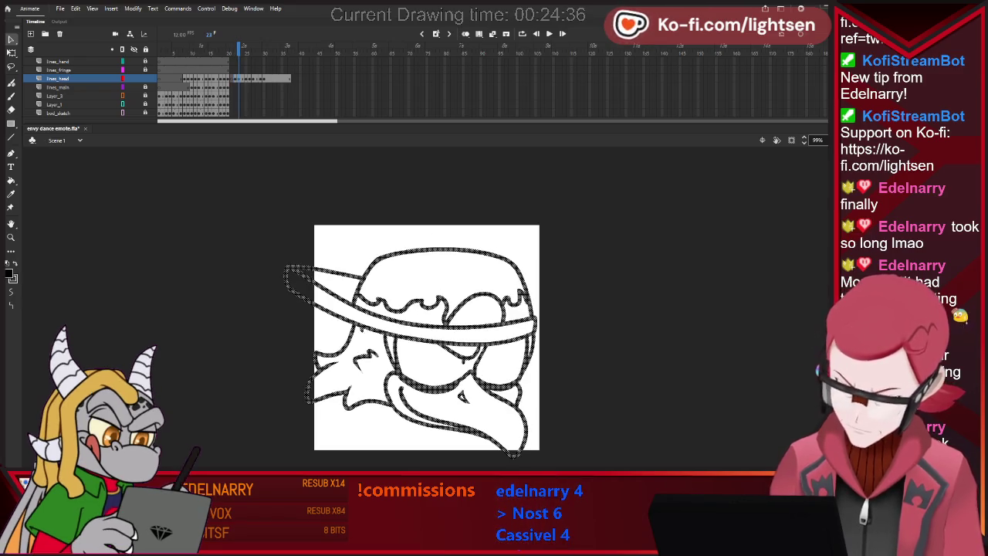
pyautogui.hotkey('alt', 'shift', 'o')
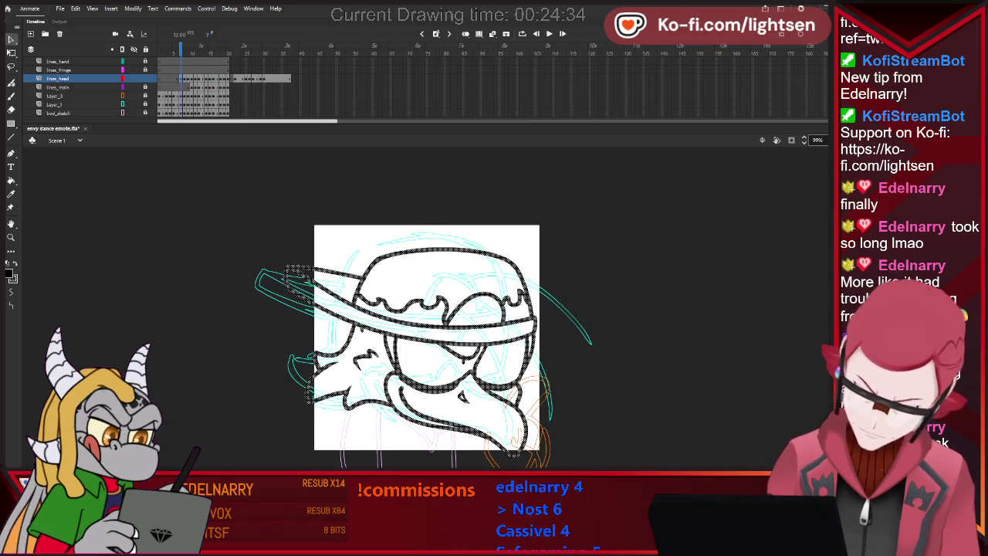
pyautogui.hotkey('shift', ',')
pyautogui.hotkey('alt', 'shift', 'o')
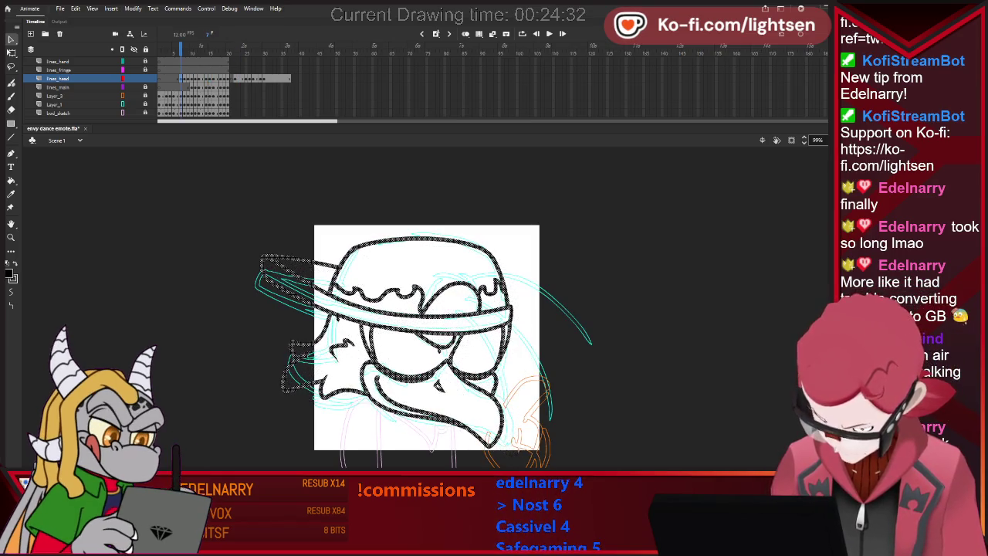
pyautogui.press('.')
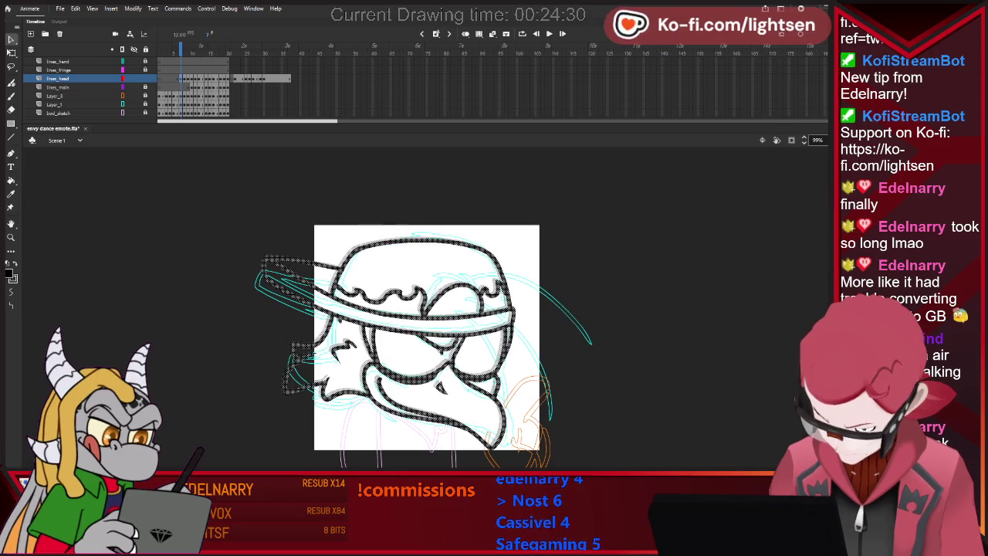
pyautogui.press('Escape')
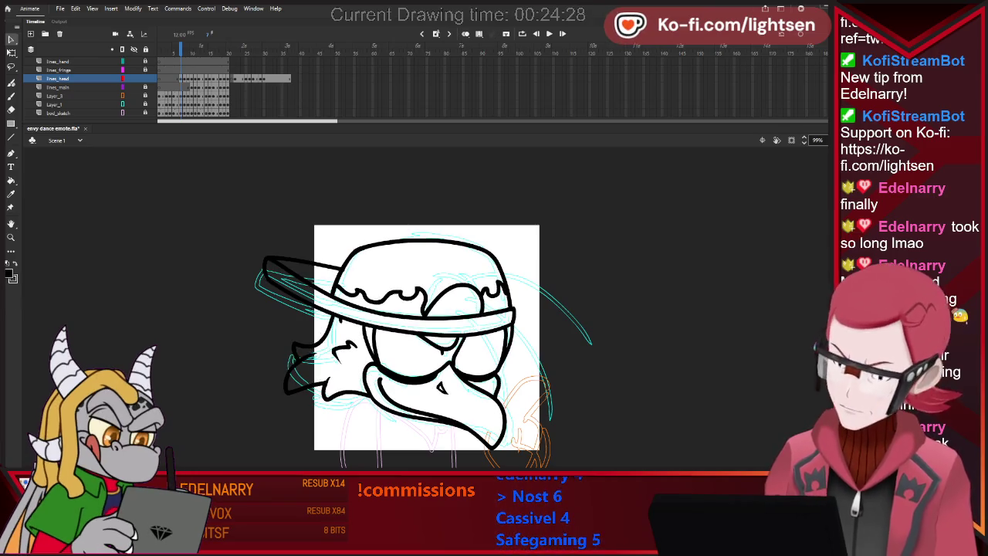
pyautogui.press('Return')
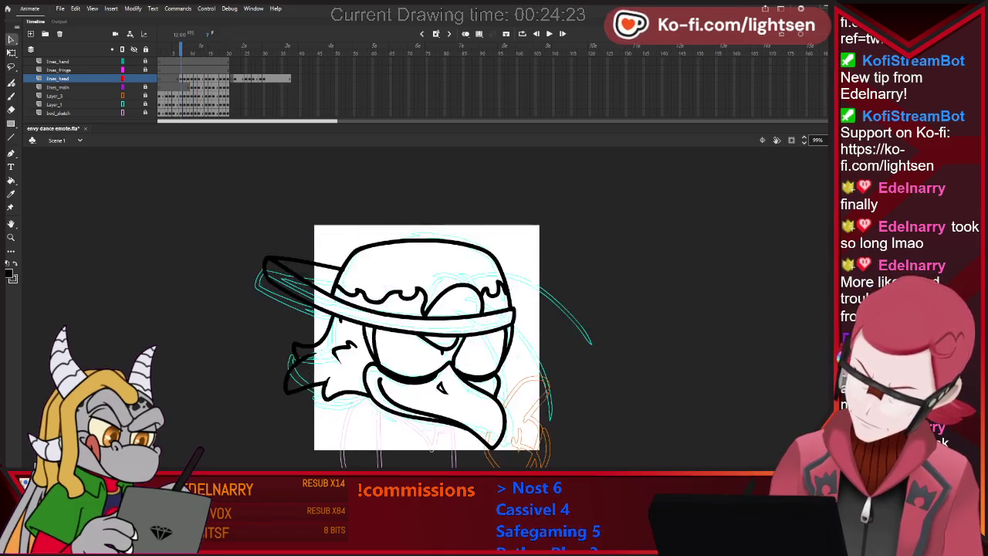
pyautogui.press(',')
pyautogui.press('.')
pyautogui.press(',')
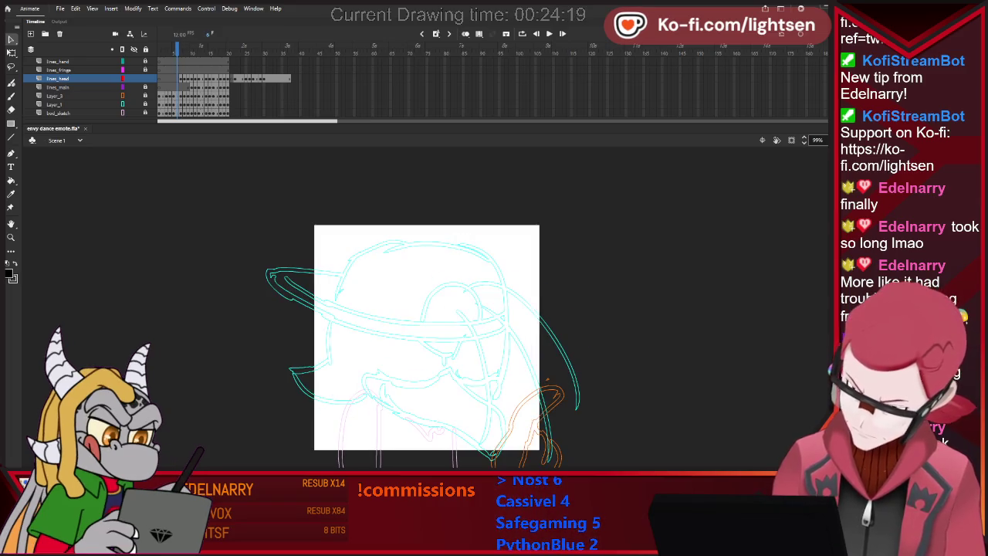
pyautogui.press('Return')
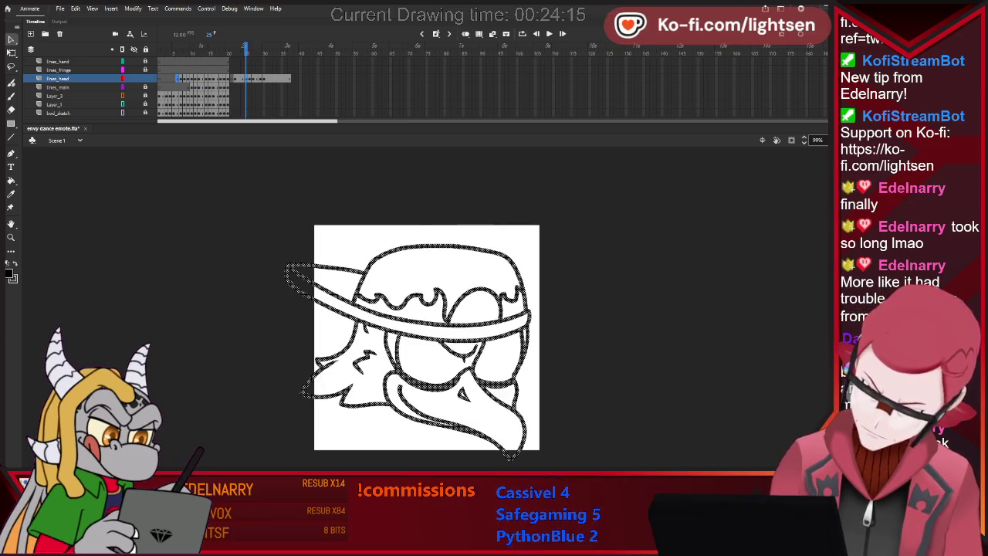
pyautogui.hotkey('shift', ',')
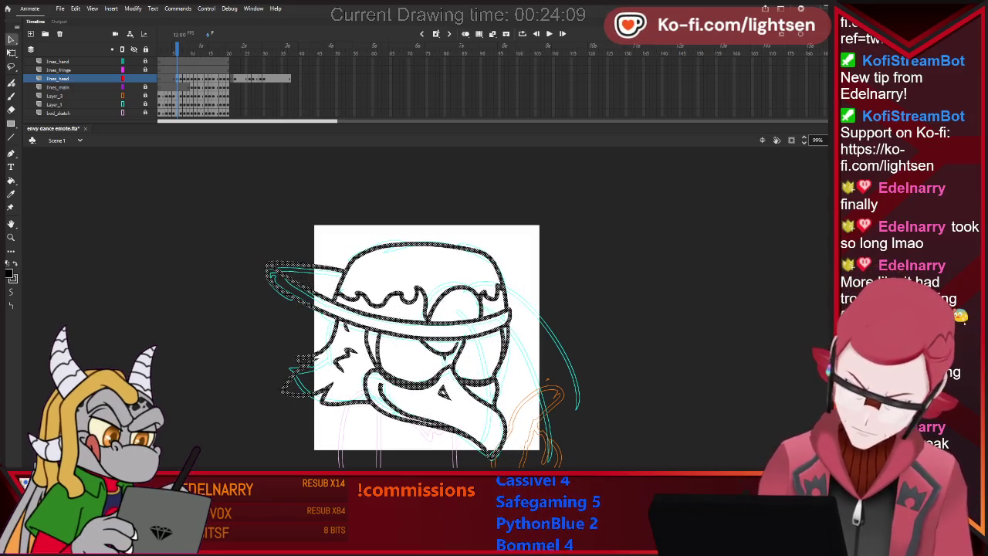
pyautogui.press('.')
pyautogui.press(',')
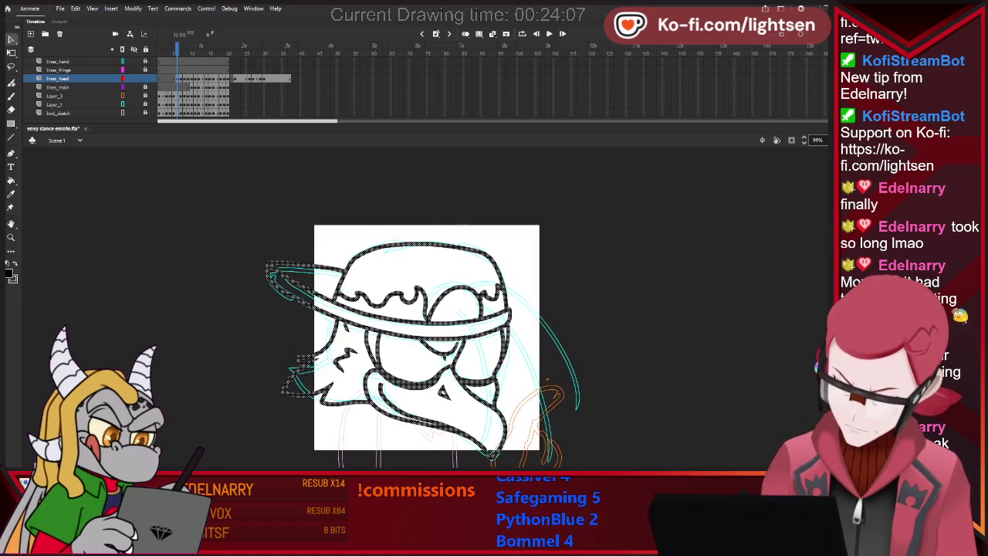
pyautogui.press('.')
pyautogui.press('.')
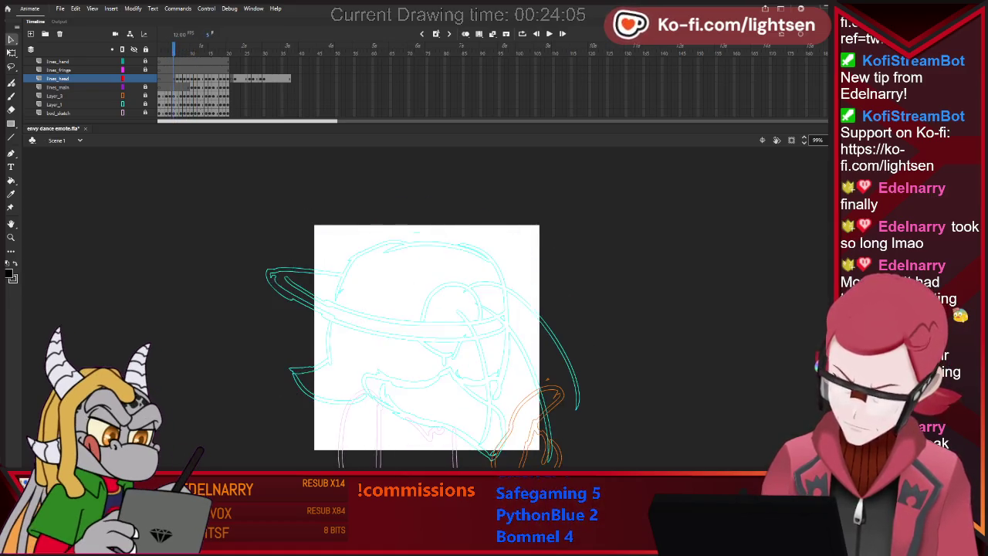
pyautogui.press('.')
pyautogui.press('.')
pyautogui.press('.')
pyautogui.press('.')
pyautogui.press('.')
pyautogui.press('.')
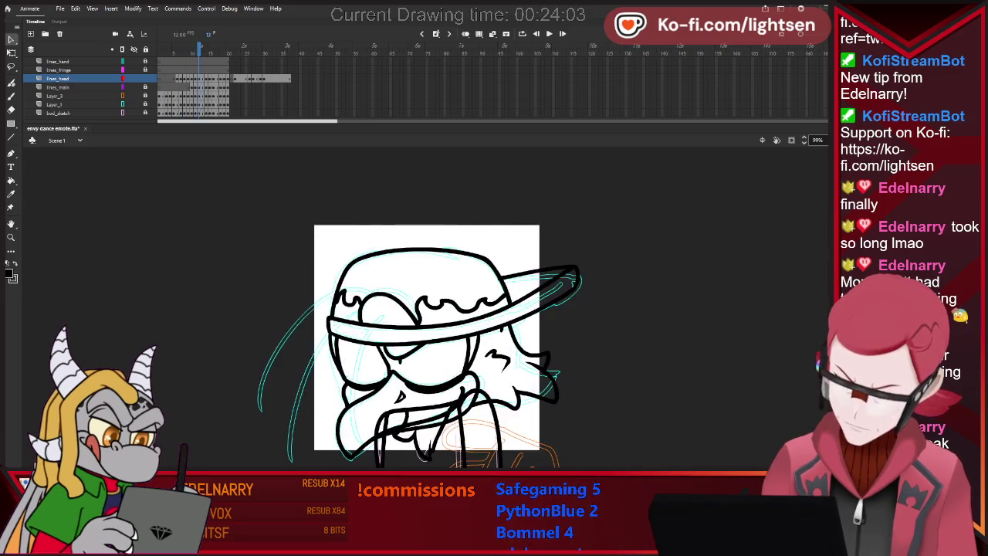
pyautogui.press('Return')
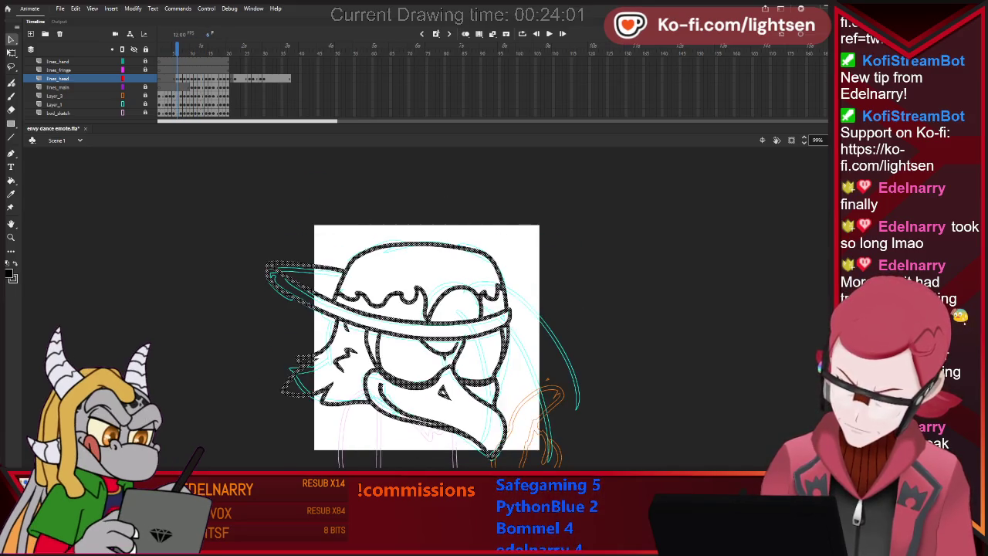
pyautogui.press('.')
pyautogui.press(',')
pyautogui.press('.')
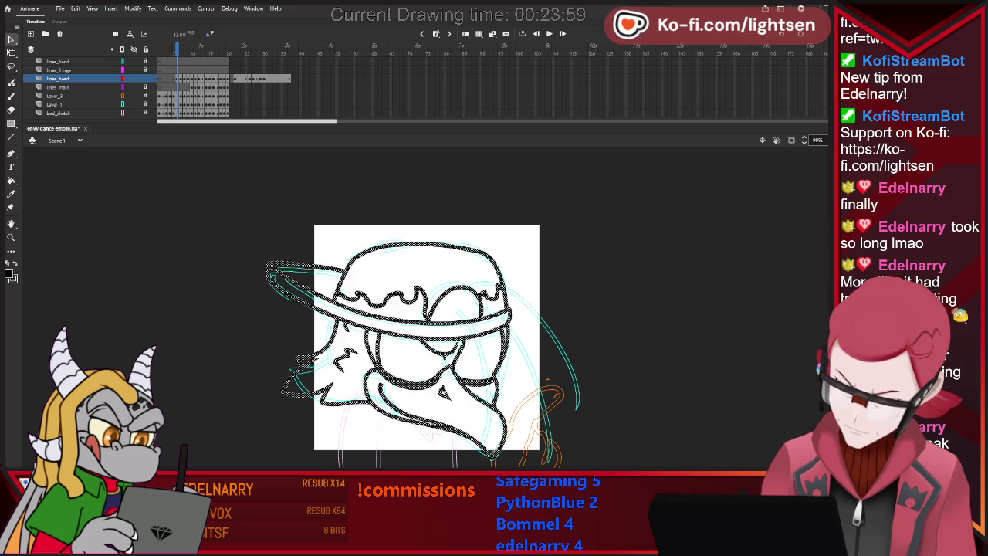
pyautogui.press(',')
pyautogui.press('.')
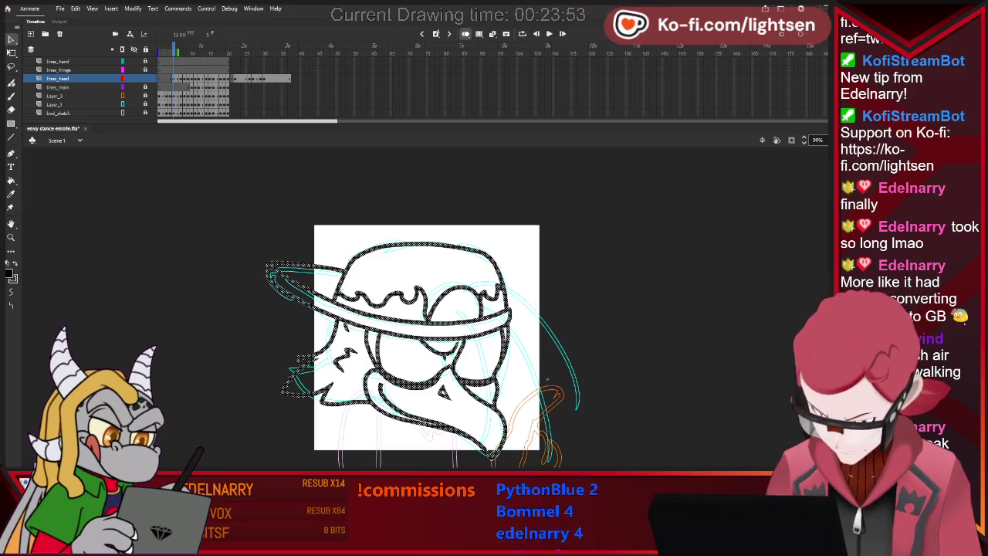
# - Flip back and forth between neighbouring head frames to compare the poses
pyautogui.press('.')
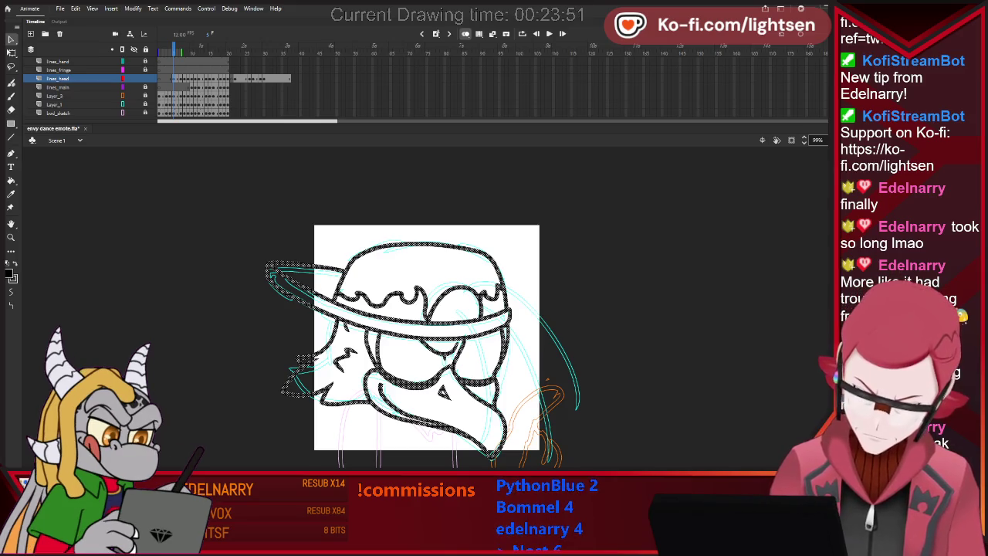
pyautogui.press(',')
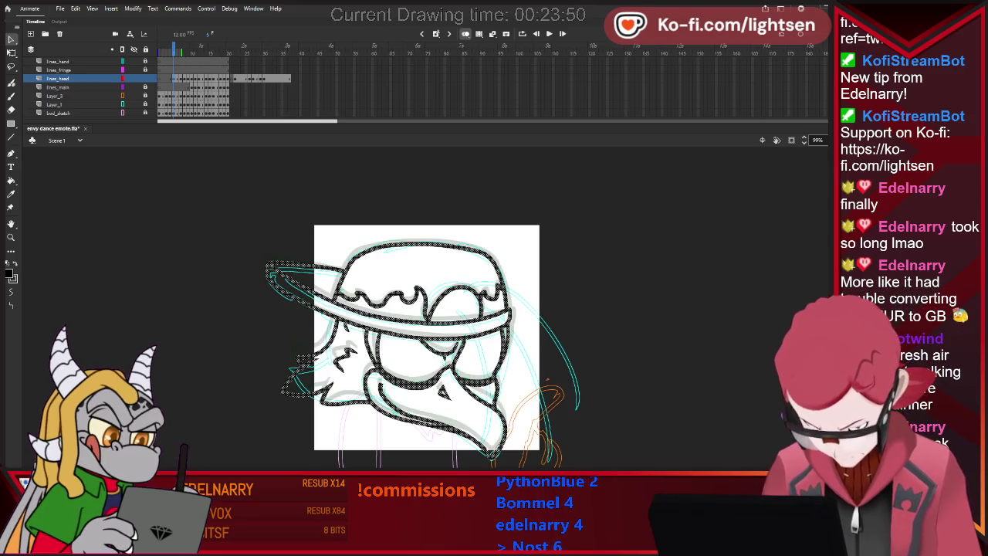
pyautogui.press('.')
pyautogui.press(',')
pyautogui.press('.')
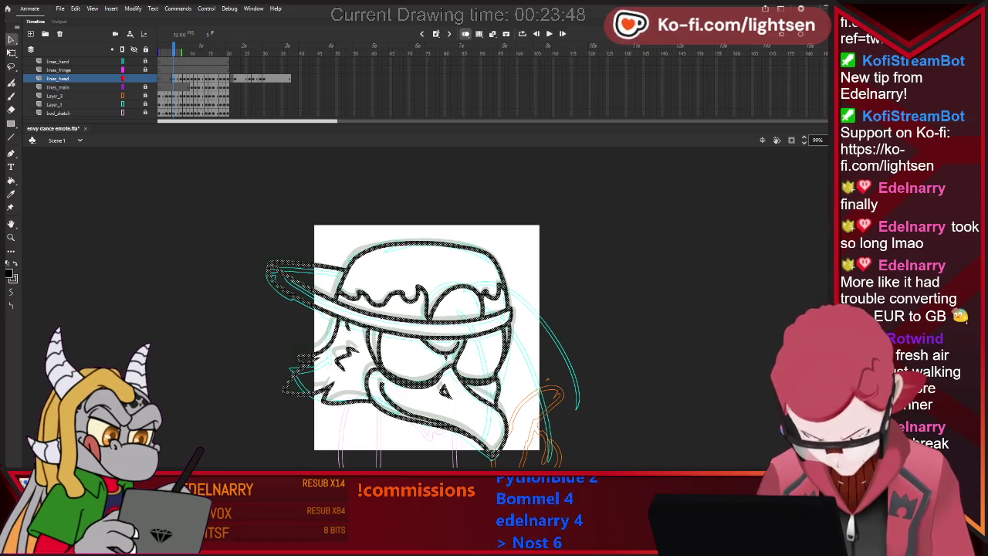
pyautogui.press(',')
pyautogui.press(',')
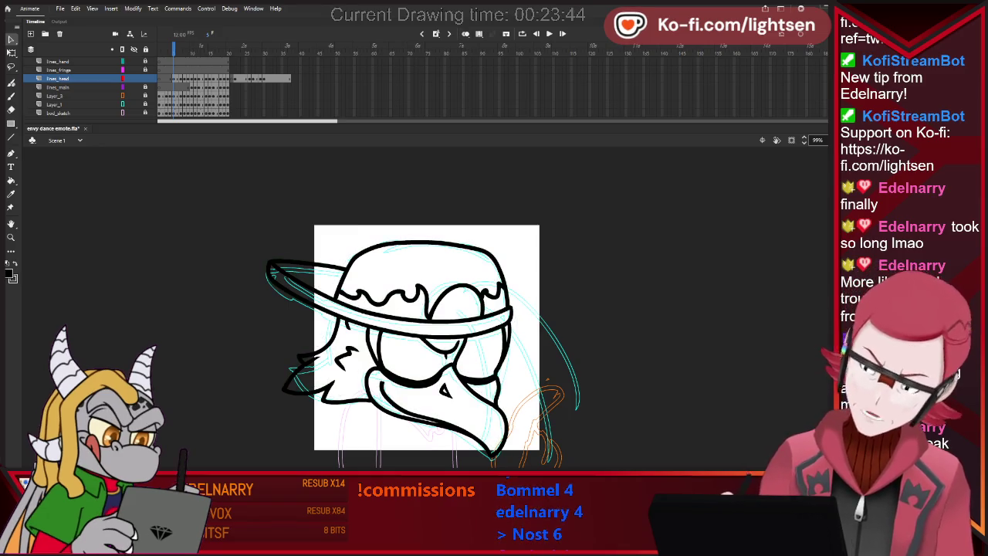
pyautogui.press('.')
pyautogui.press(',')
pyautogui.press('.')
pyautogui.press(',')
pyautogui.press('.')
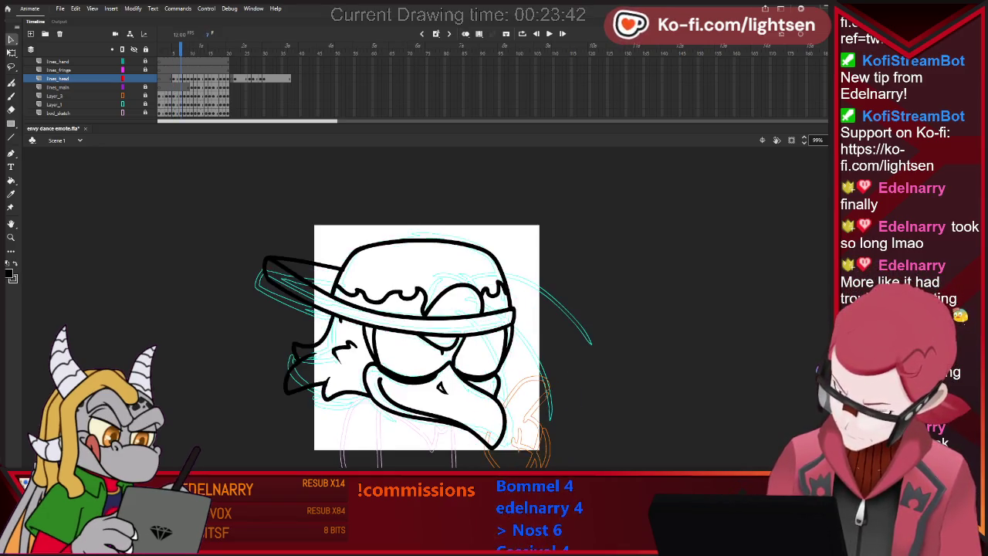
pyautogui.press(',')
pyautogui.press('.')
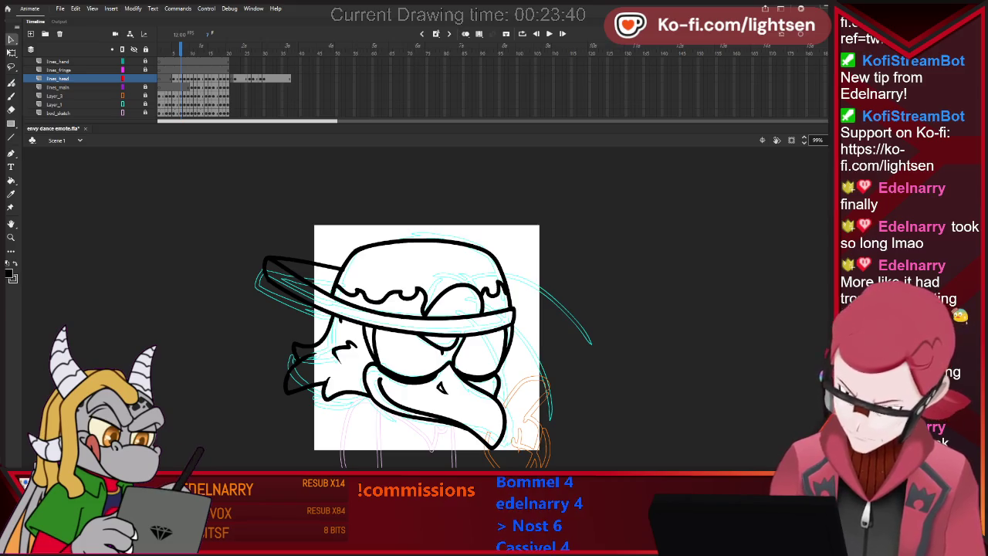
# - Go from the first frame to the frame 29 head pose, checking its neighbouring frames
pyautogui.press(',')
pyautogui.press('Return')
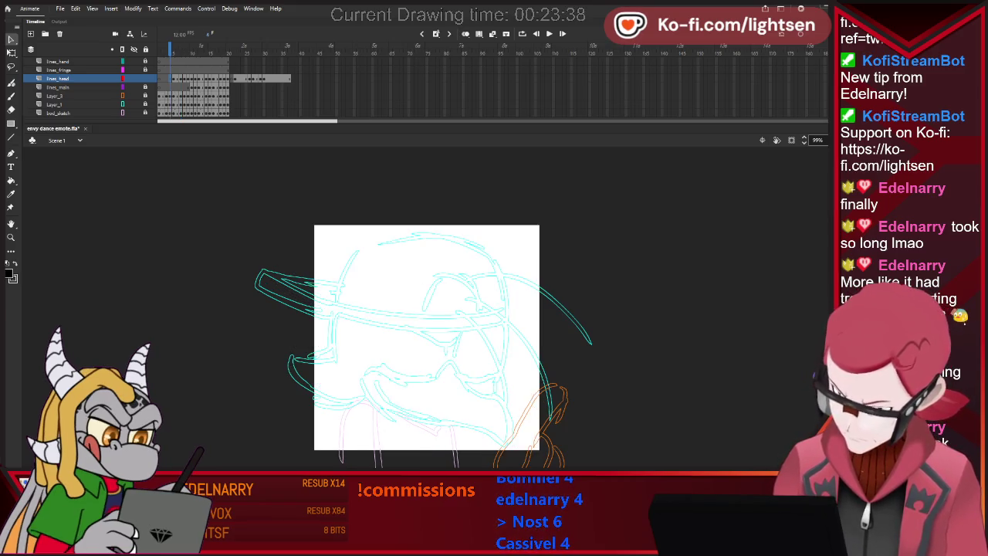
pyautogui.press('.')
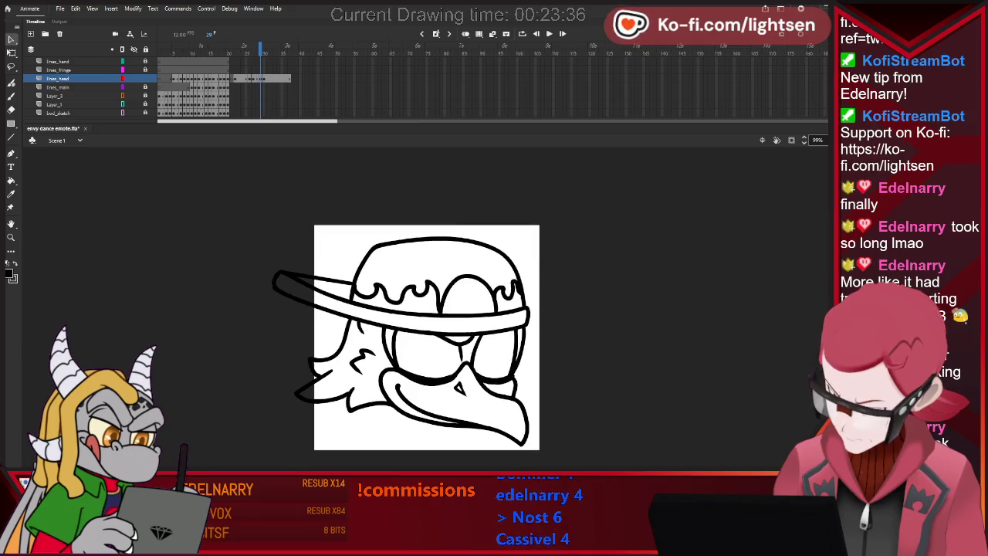
pyautogui.press(',')
pyautogui.press('.')
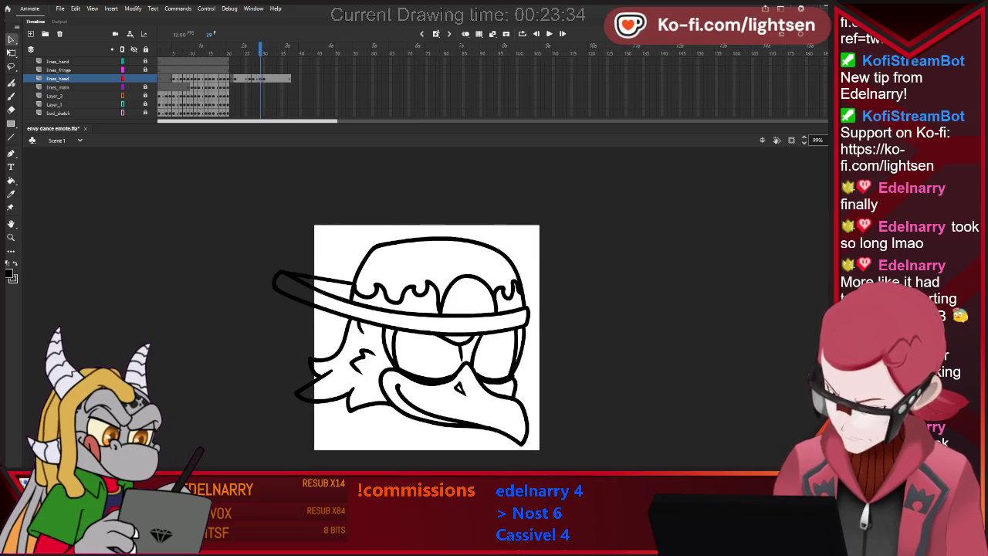
pyautogui.press(',')
pyautogui.press('.')
# - Select the frame 29 head lineart and bring it onto frame 1 of the head layer
pyautogui.hotkey('ctrl', 'a')
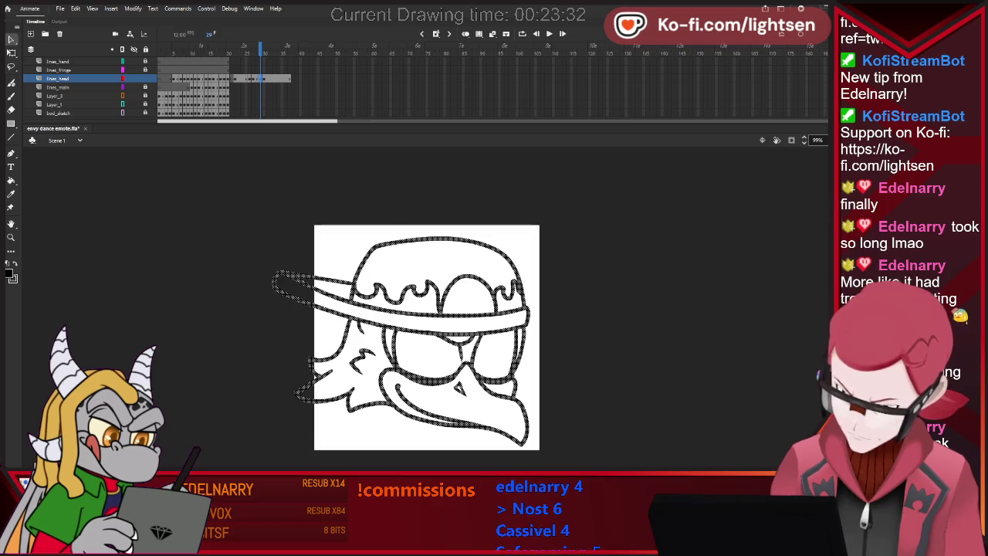
pyautogui.press('Home')
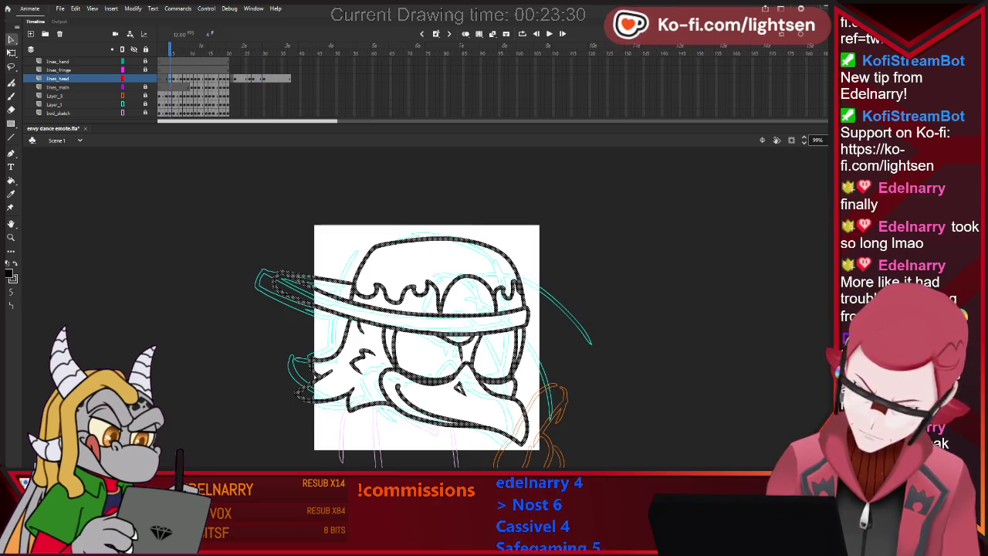
pyautogui.press('Return')
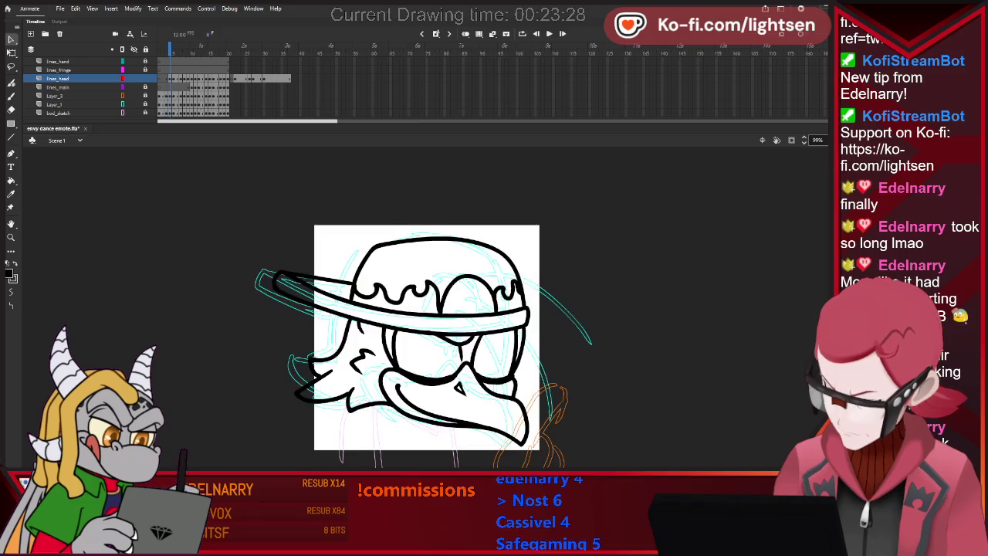
pyautogui.hotkey('ctrl', 'a')
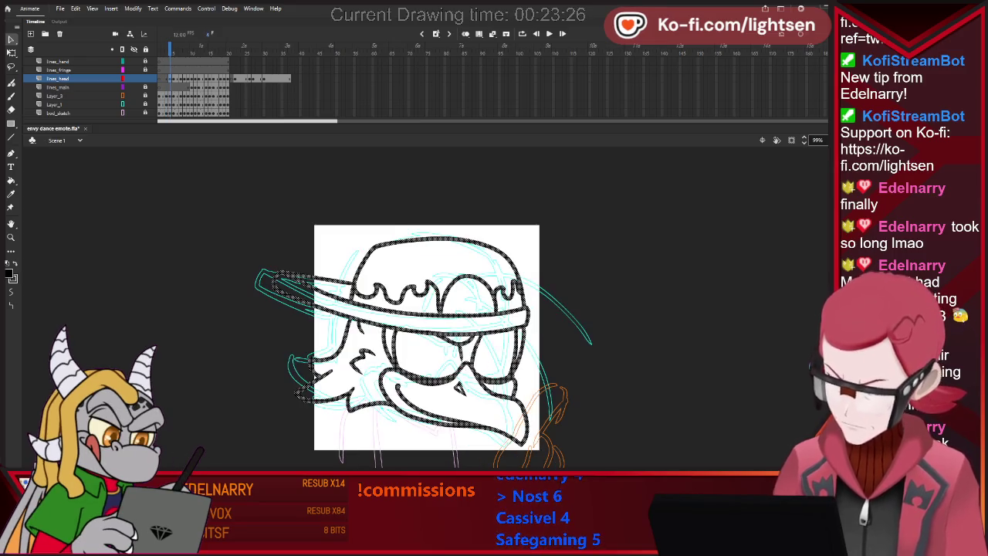